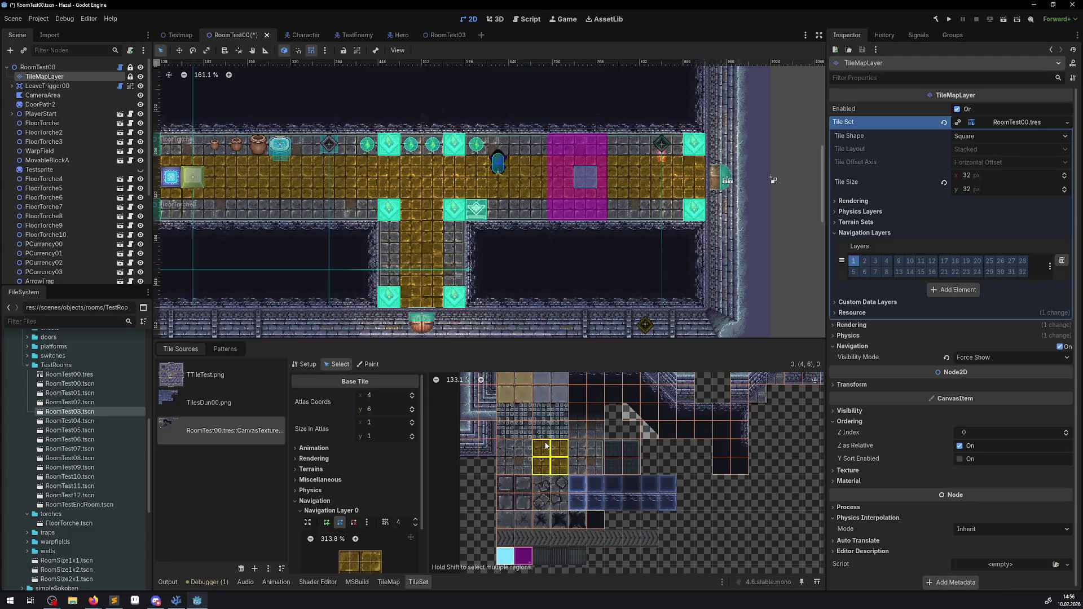
Paint a navigation polygon onto four floor tiles, save RoomTest00, and run it with the Debugger errors shown.
click(546, 446)
click(374, 519)
key(ctrl+s)
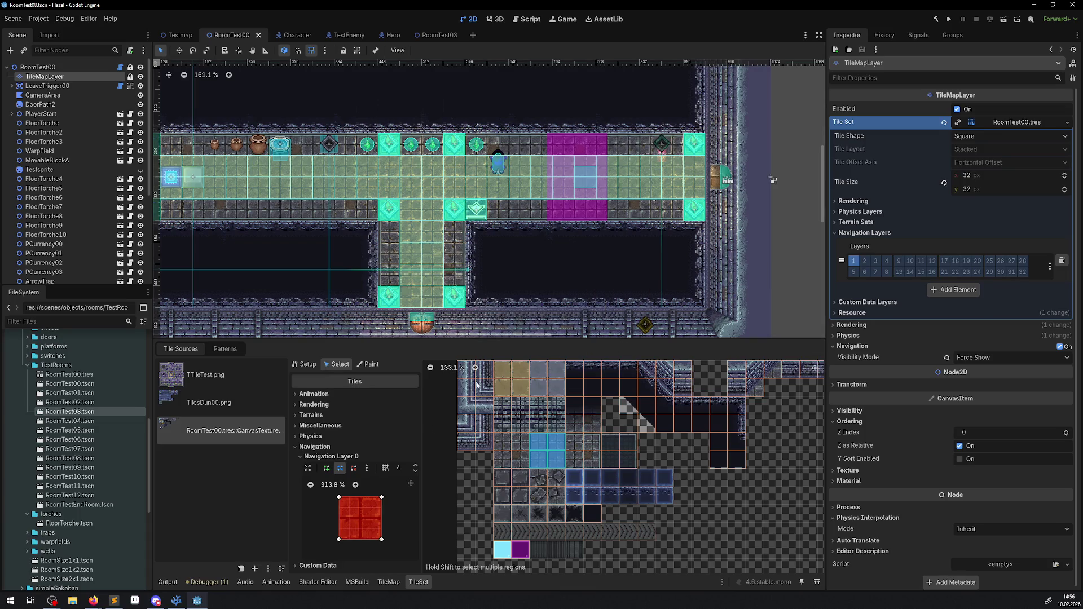
click(949, 21)
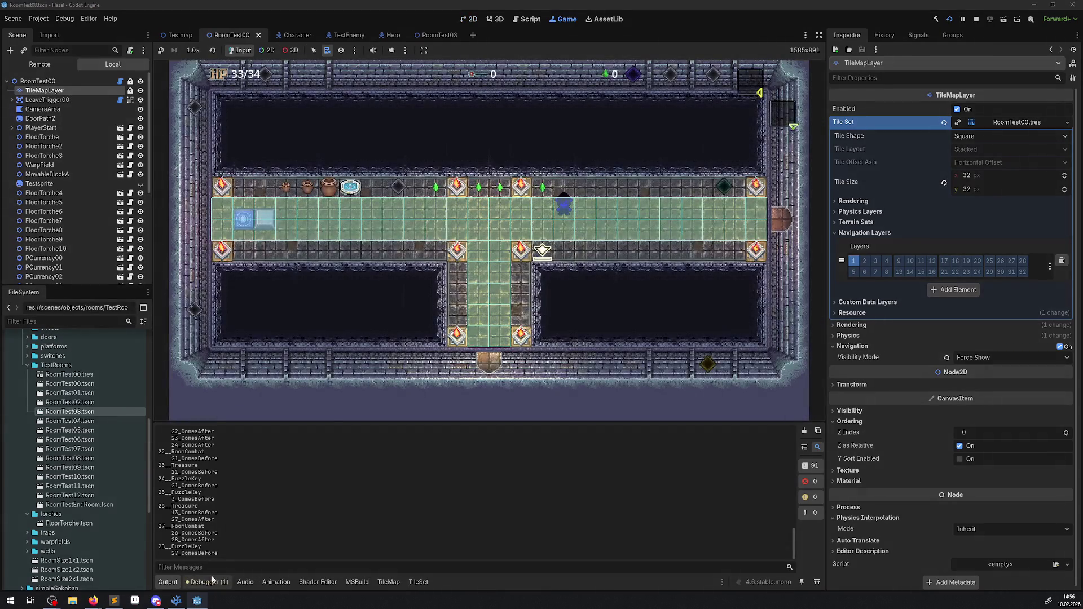
click(201, 583)
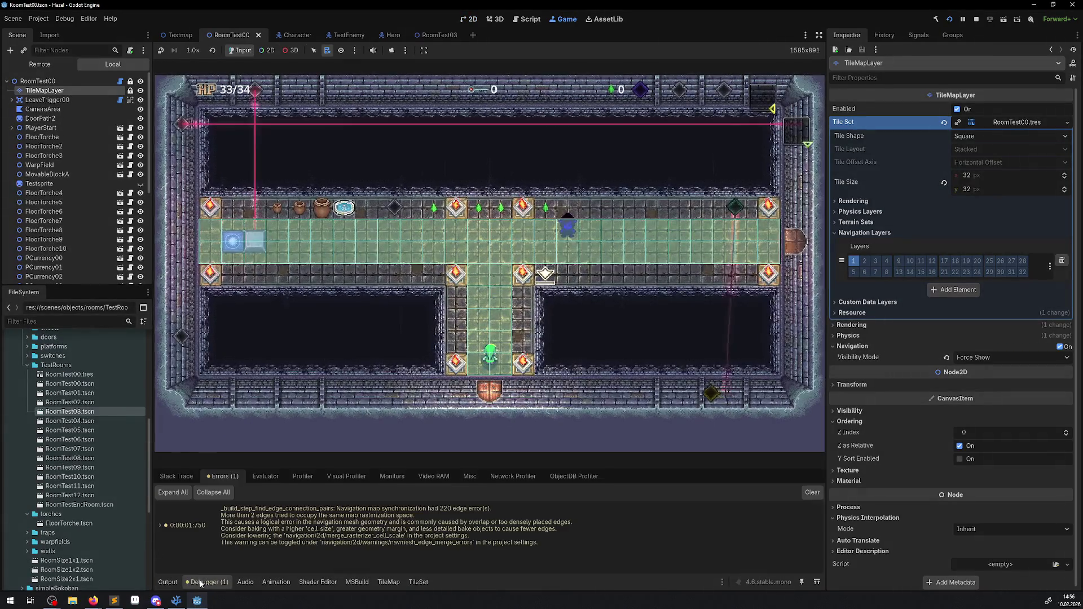
After reviewing the navigation warning and the Firefox windows, stop the running game.
mouse_move(448, 512)
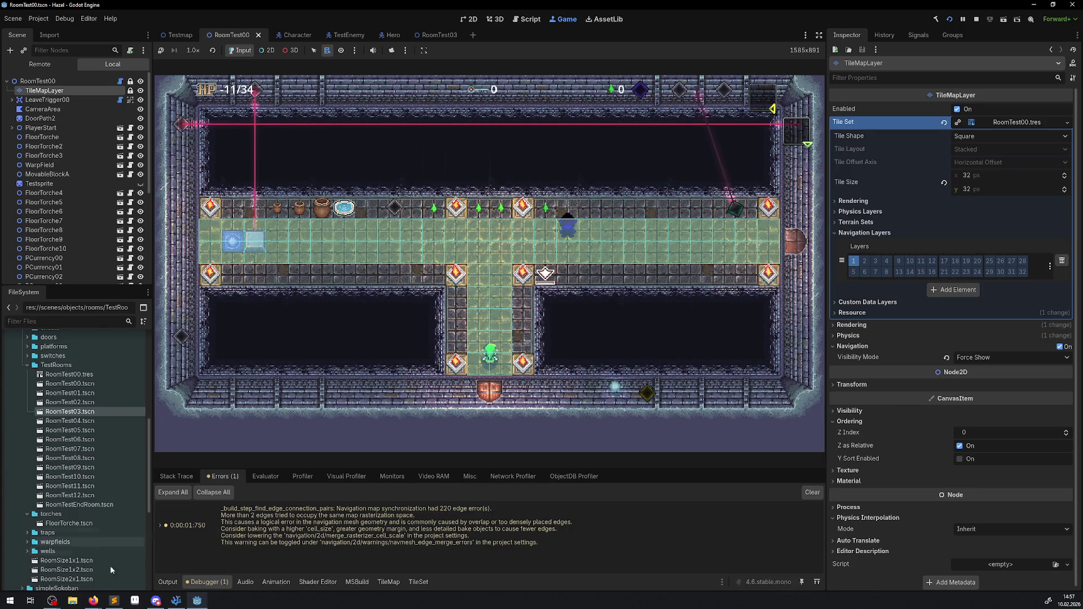
click(94, 600)
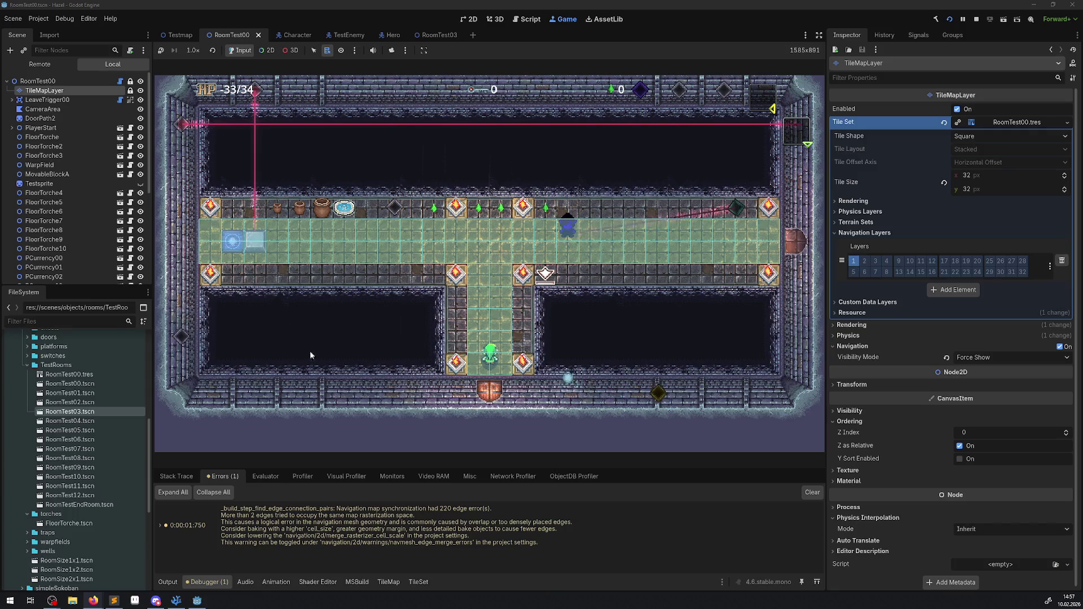
click(978, 21)
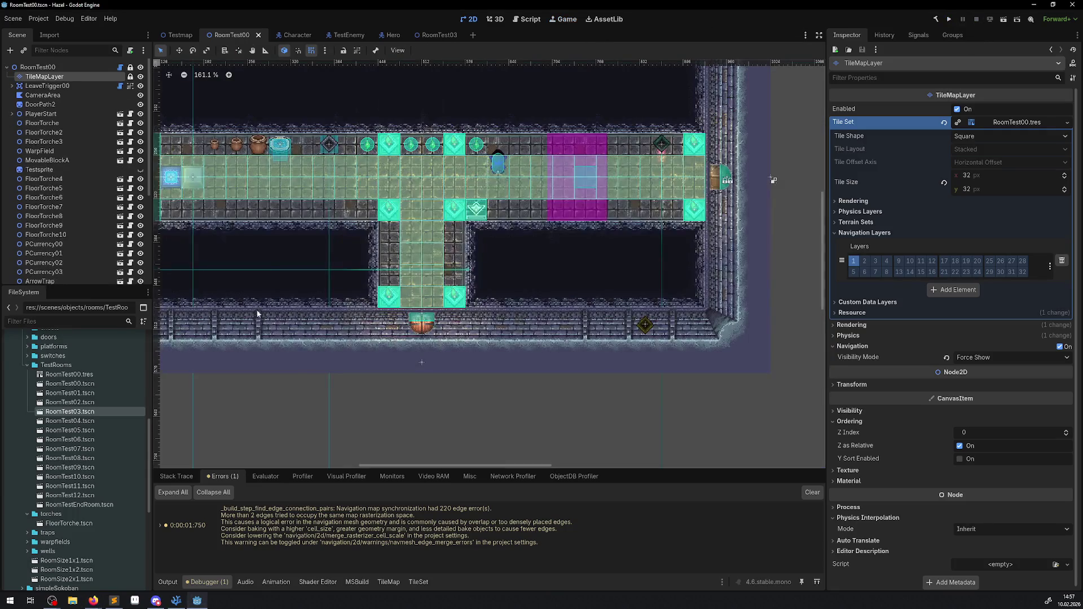
Search 'timeout' and paste TileEventManager's await ToSignal timer line into PBaseEnemy's Test method.
click(184, 603)
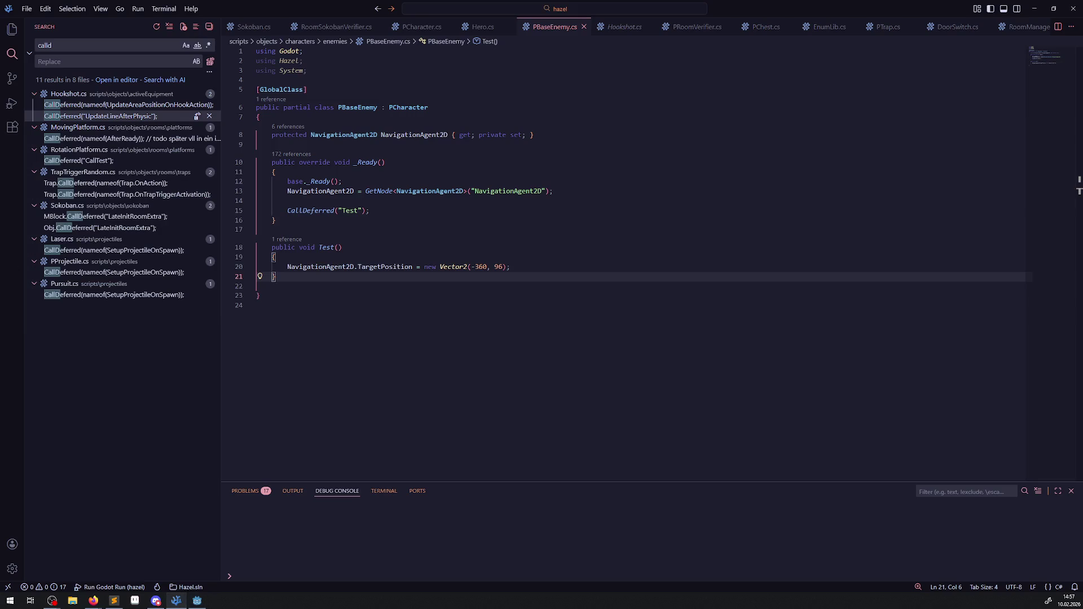
double_click(61, 44)
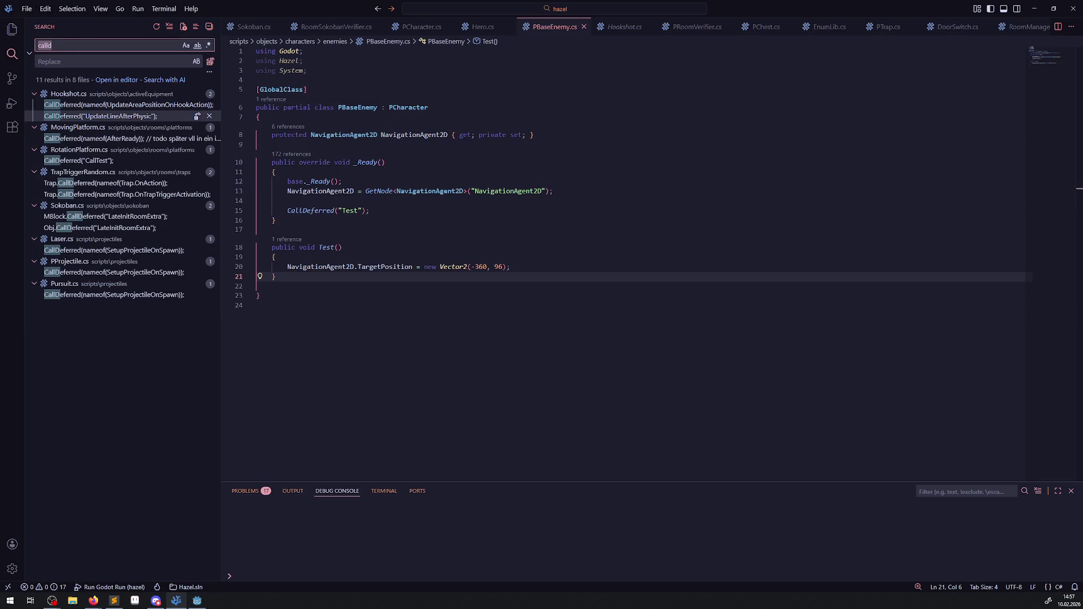
text(timeout)
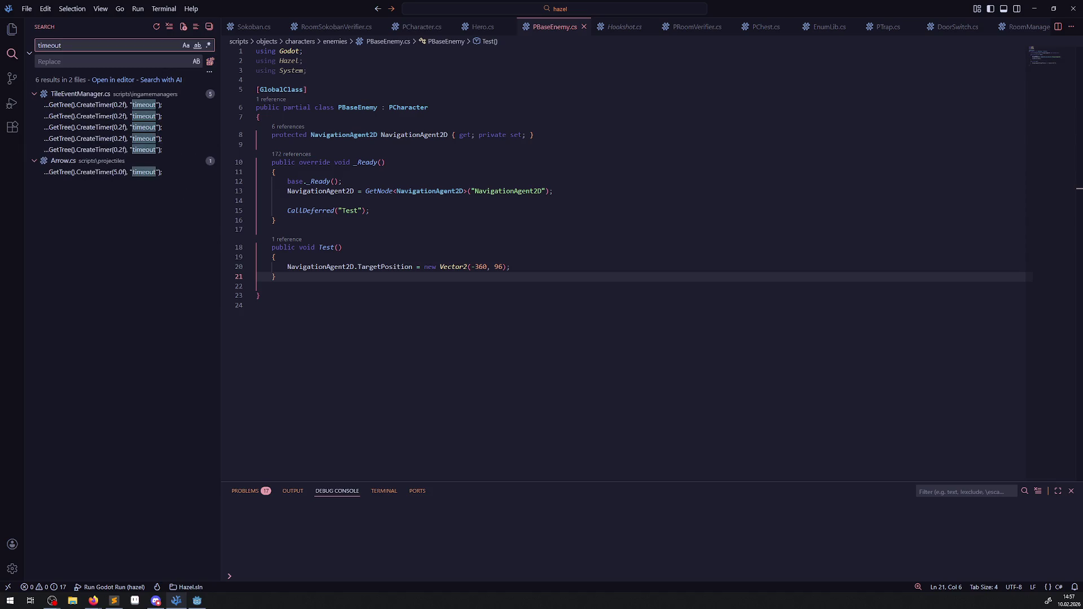
click(128, 106)
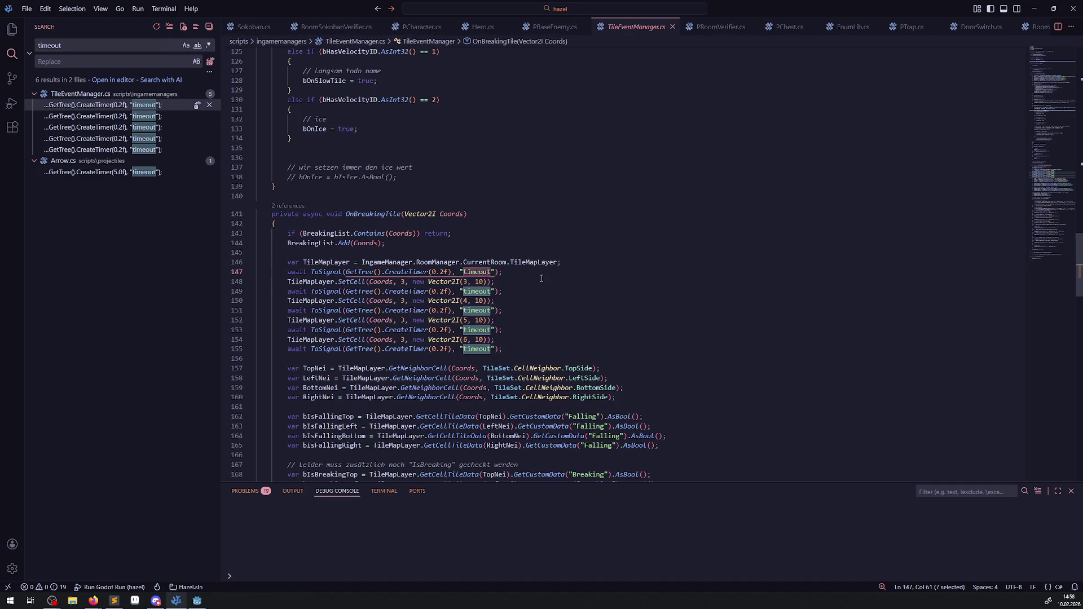
drag(542, 278, 268, 275)
key(ctrl+c)
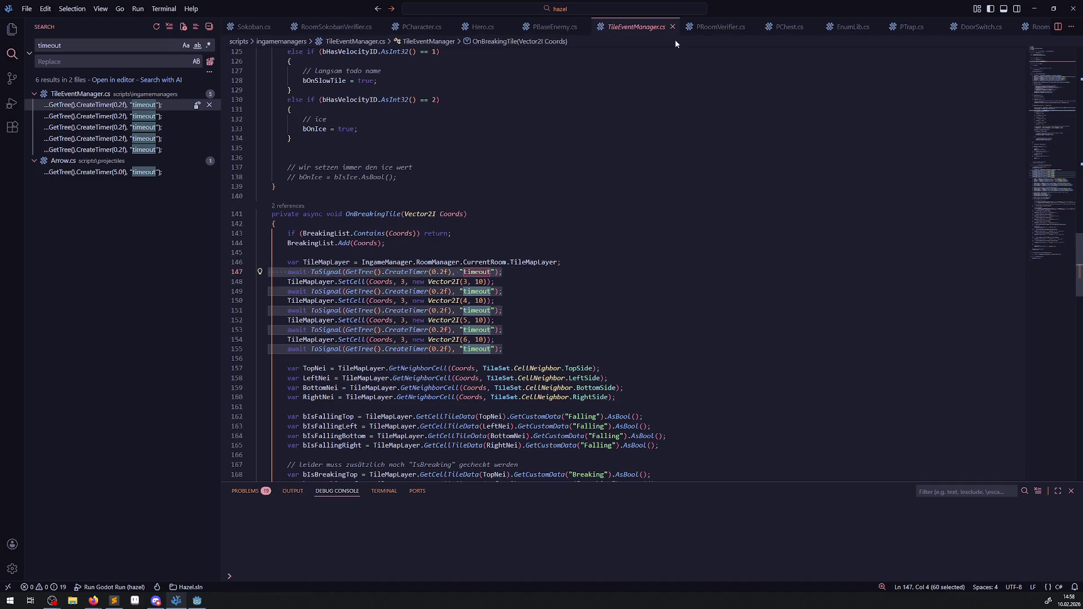
click(541, 28)
click(300, 260)
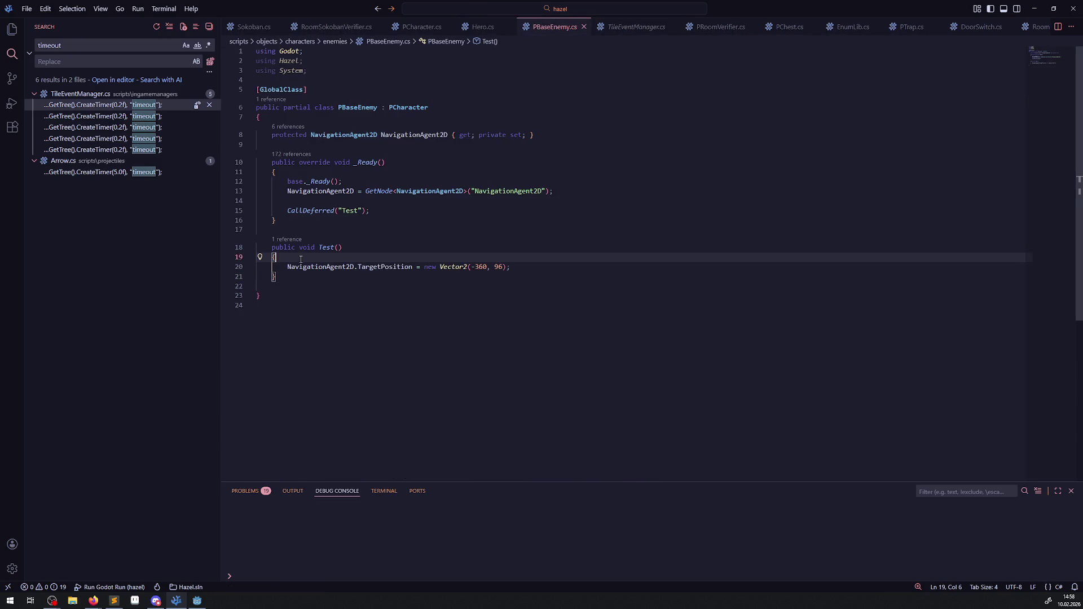
key(ctrl+v)
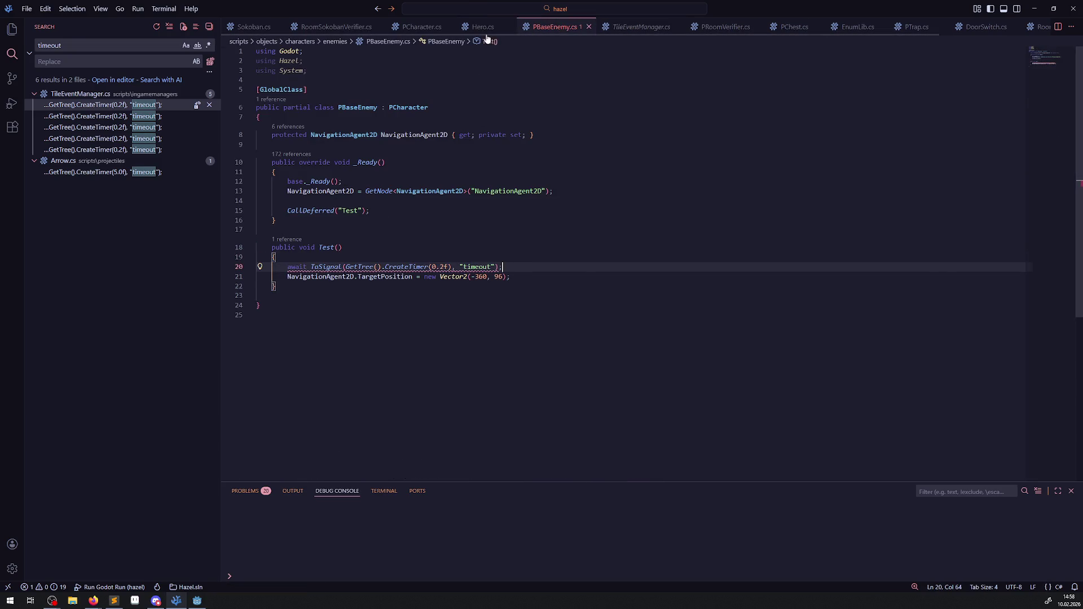
Add 'async' to Test's signature, copied from TileEventManager.cs, then return to Godot.
click(485, 29)
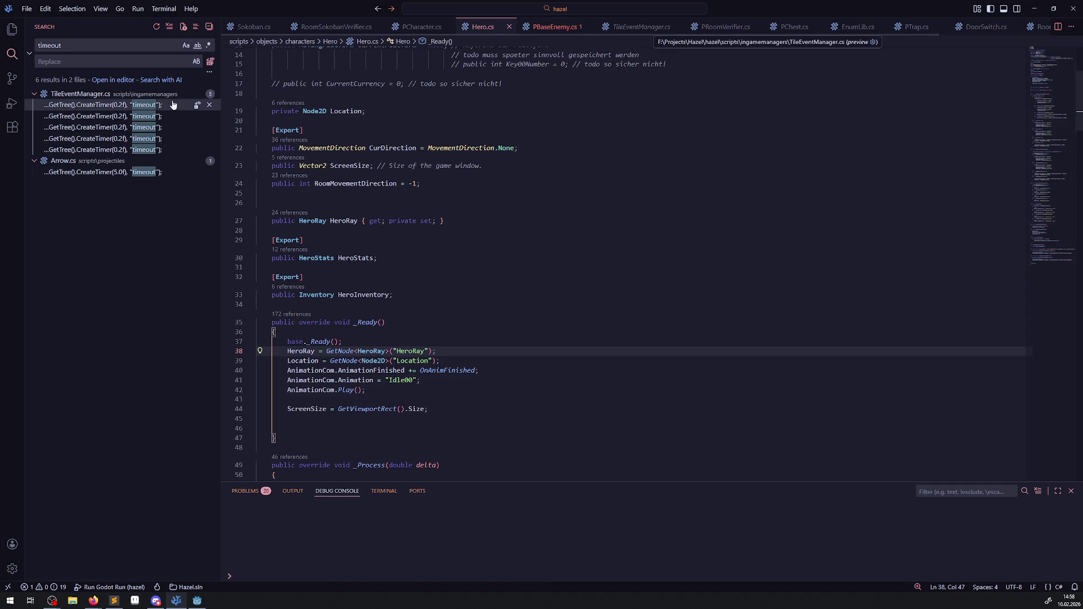
click(101, 105)
double_click(310, 206)
key(ctrl+c)
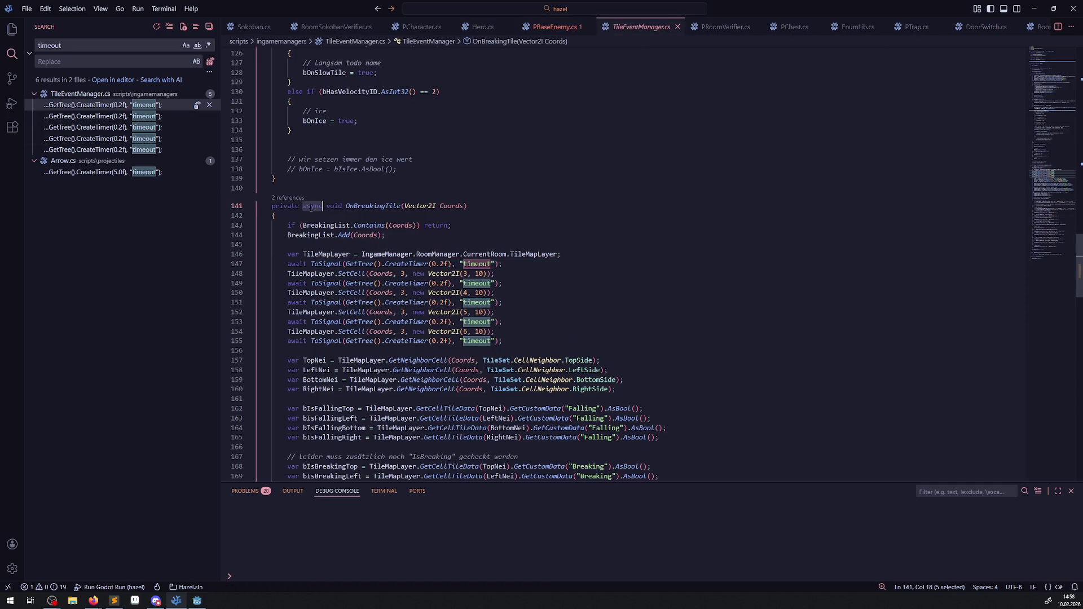
click(537, 30)
click(299, 248)
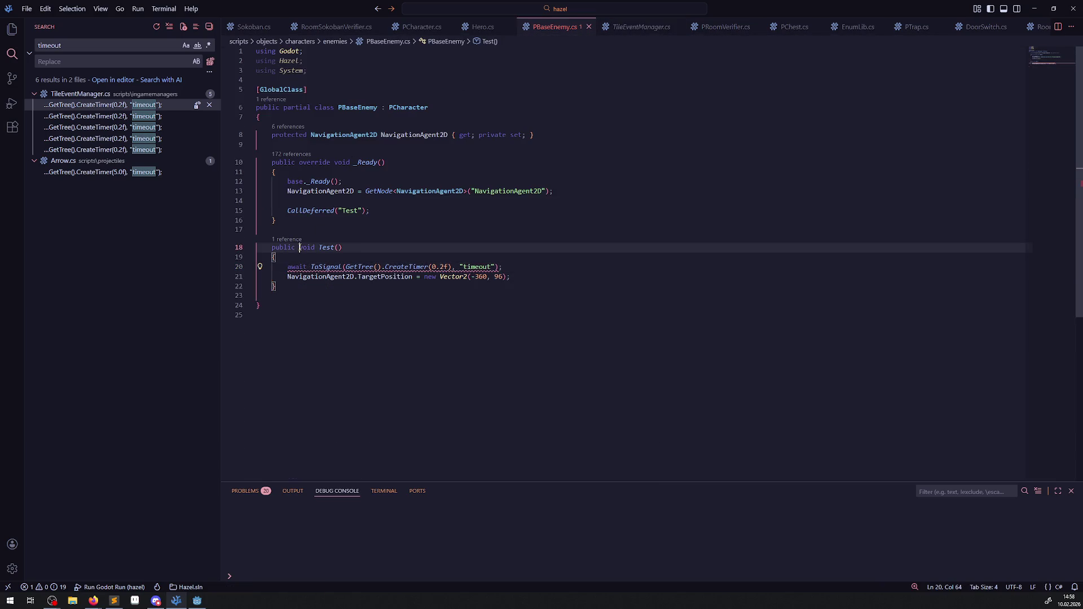
key(ctrl+v)
click(383, 303)
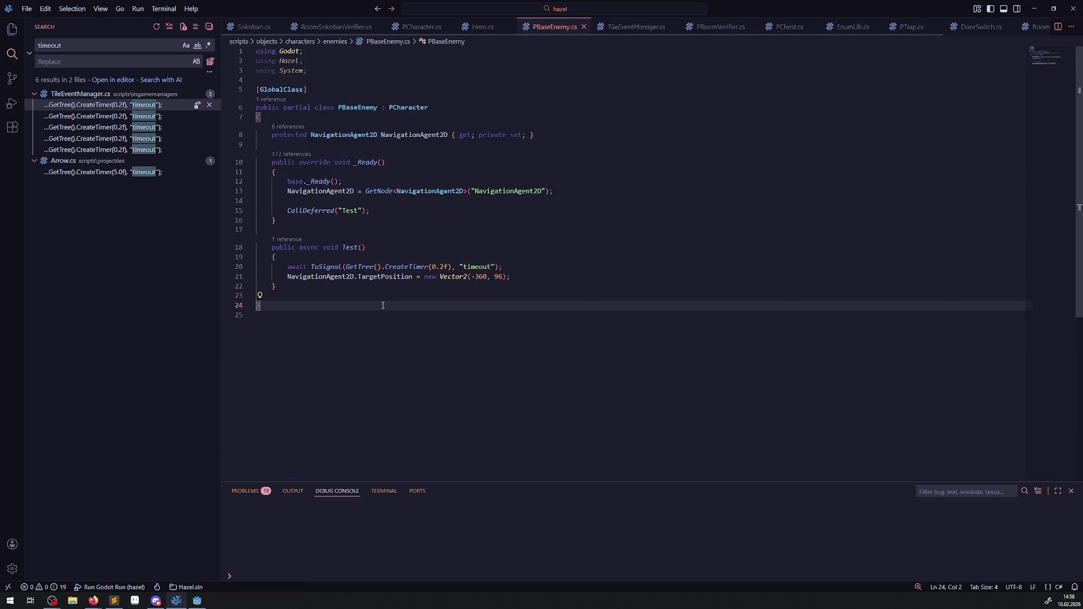
key(alt+Tab)
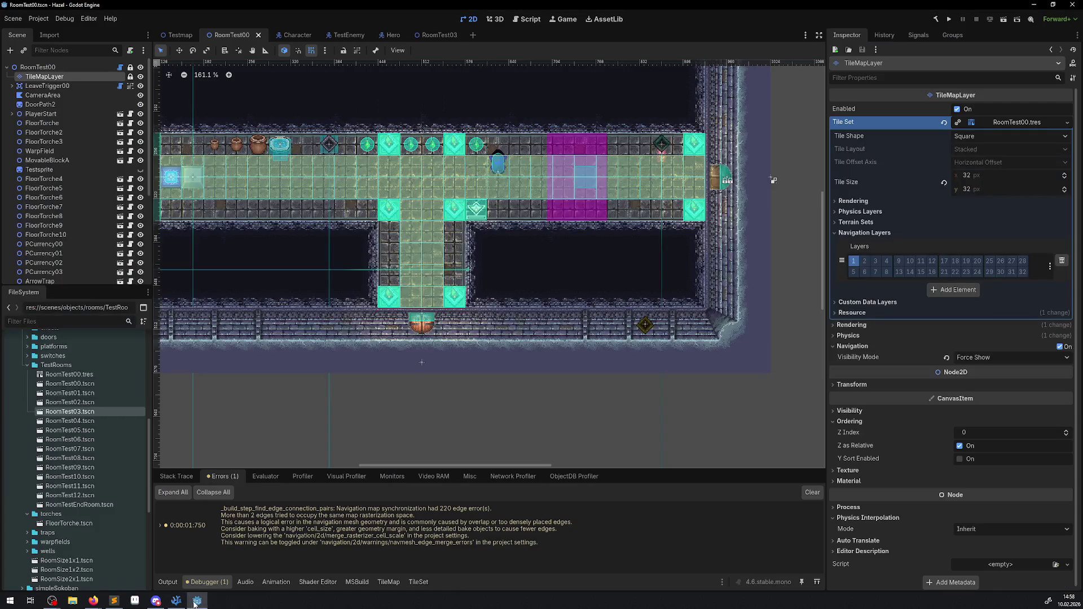
Rebuild the C# project, run RoomTest00 again, and switch the Scene dock to Remote.
click(935, 20)
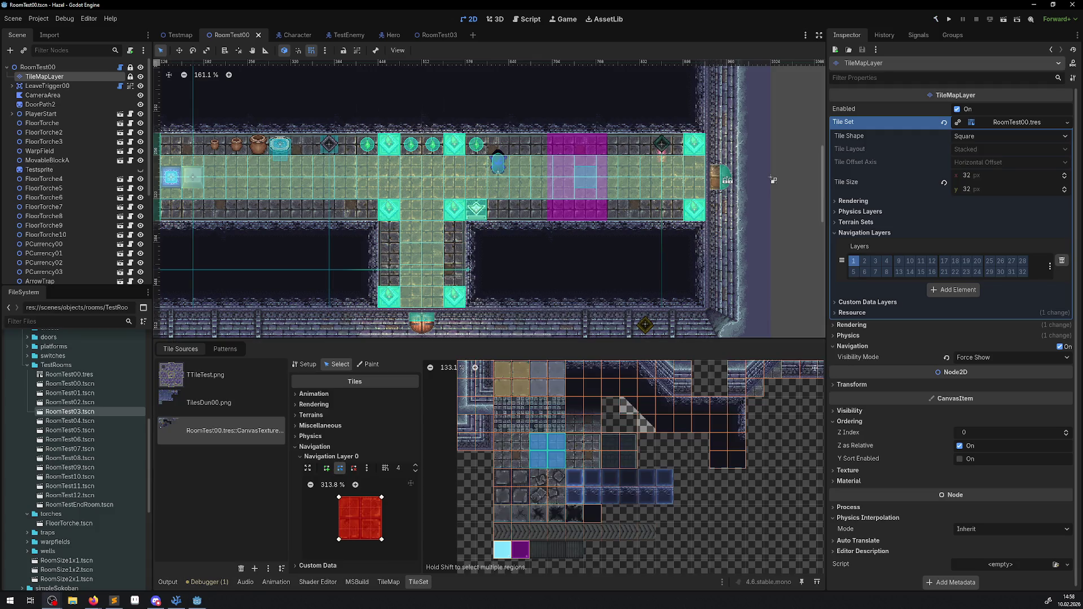
click(951, 20)
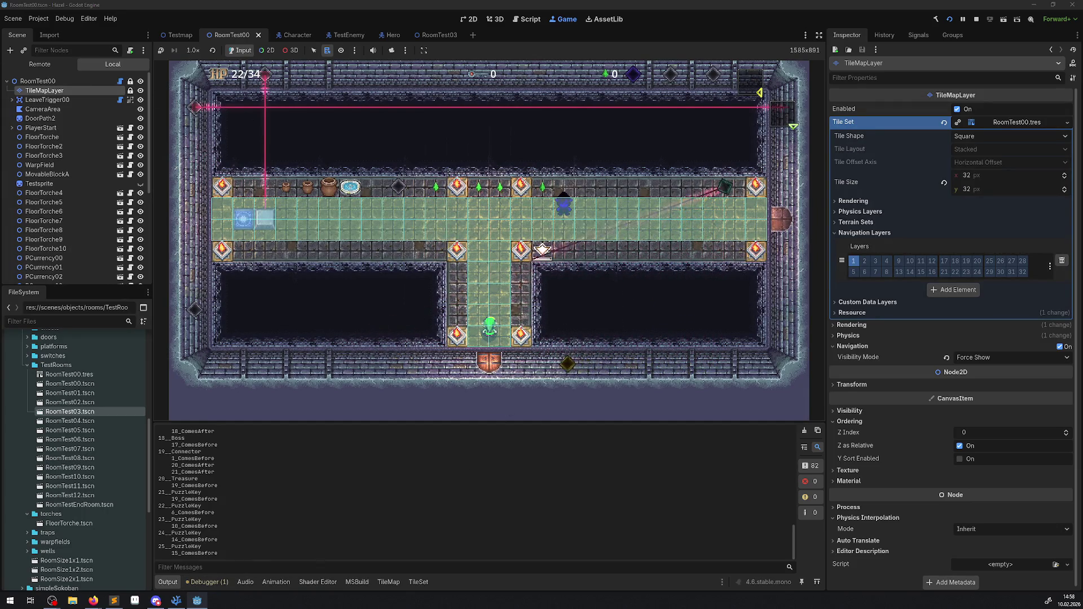
click(36, 64)
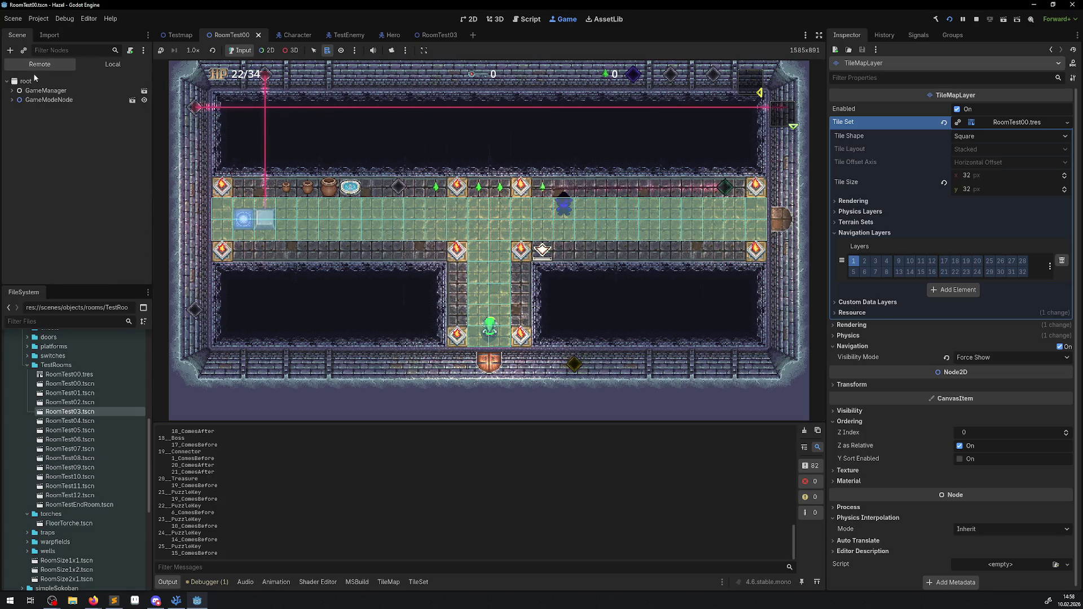
Expand GameModeNode > IngameManager > FloorManager > Floor_0 > room and inspect TestEnemy with its children.
click(12, 100)
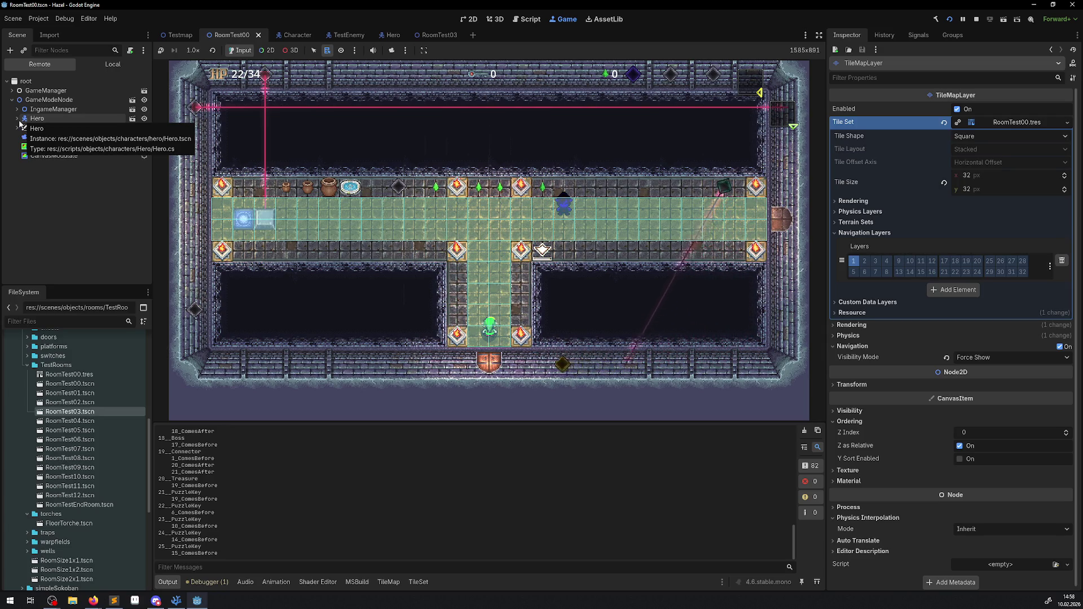
click(17, 119)
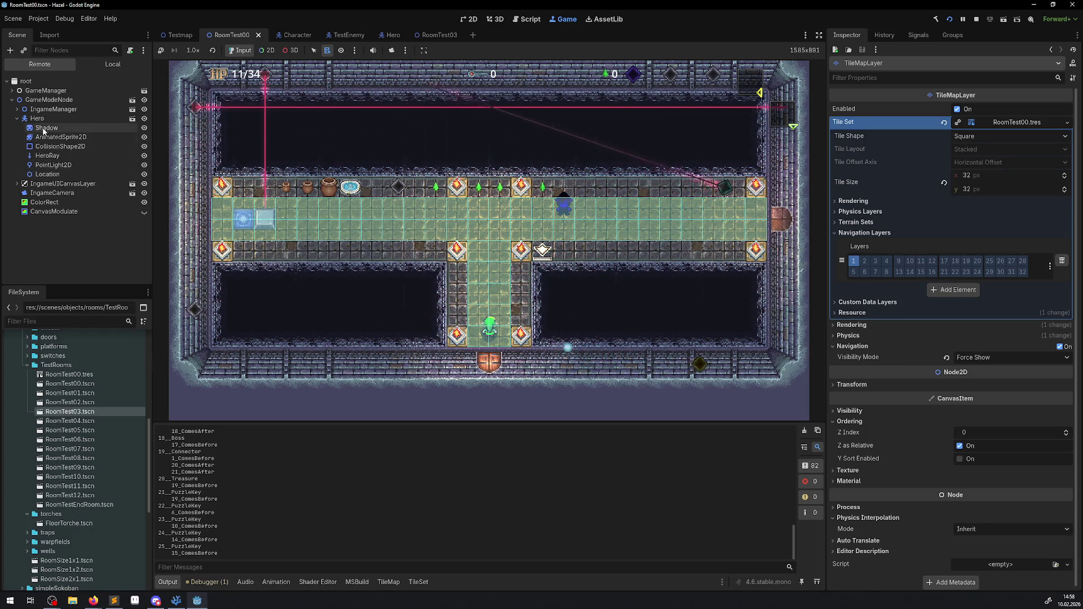
click(17, 119)
click(17, 109)
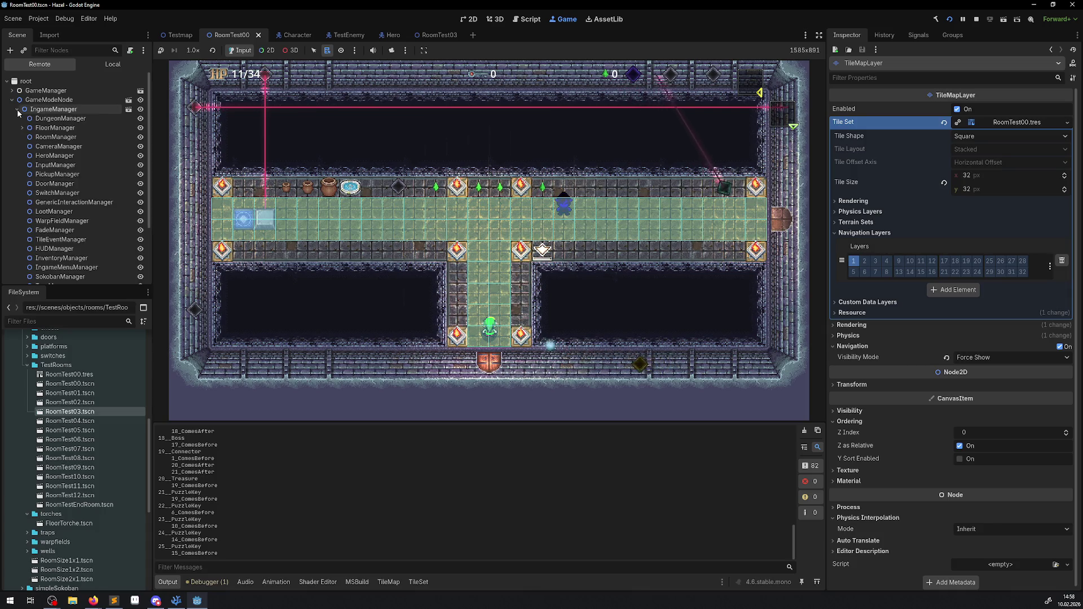
click(23, 127)
click(27, 138)
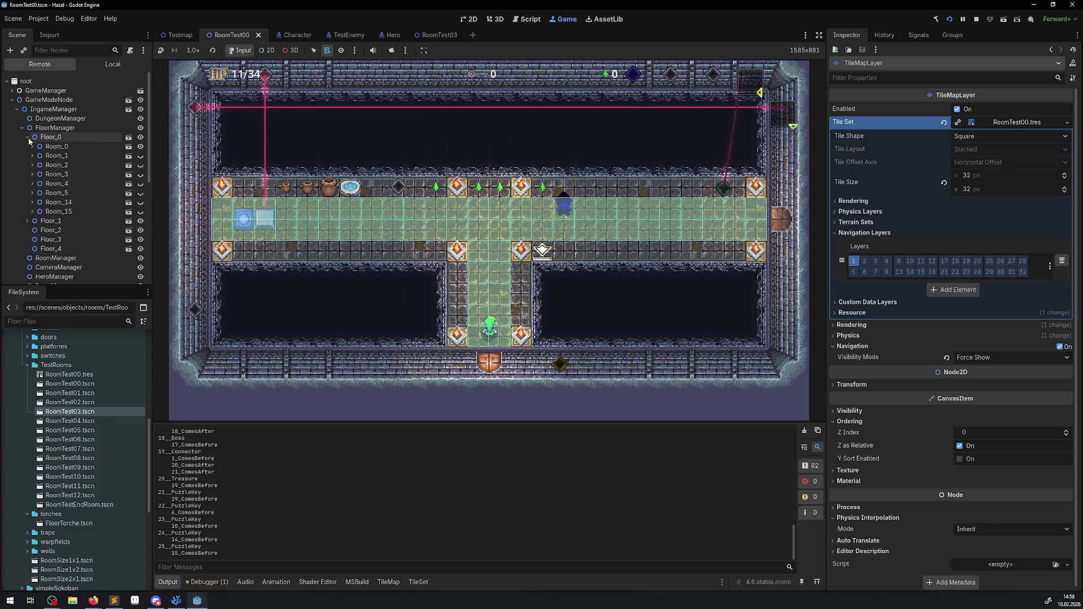
click(33, 146)
scroll(96, 249, down, 5)
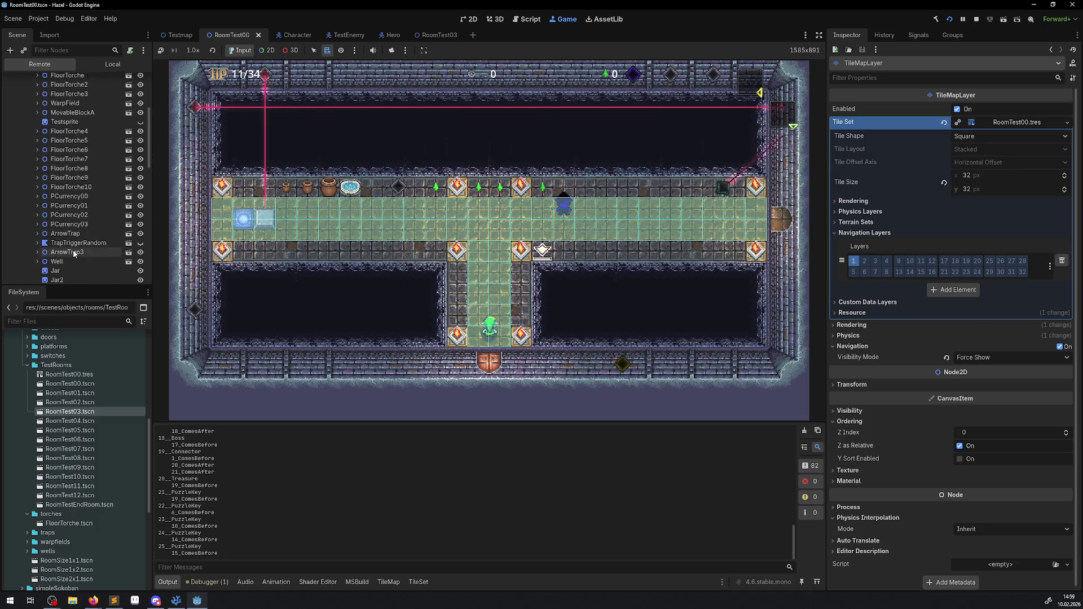
scroll(70, 252, down, 6)
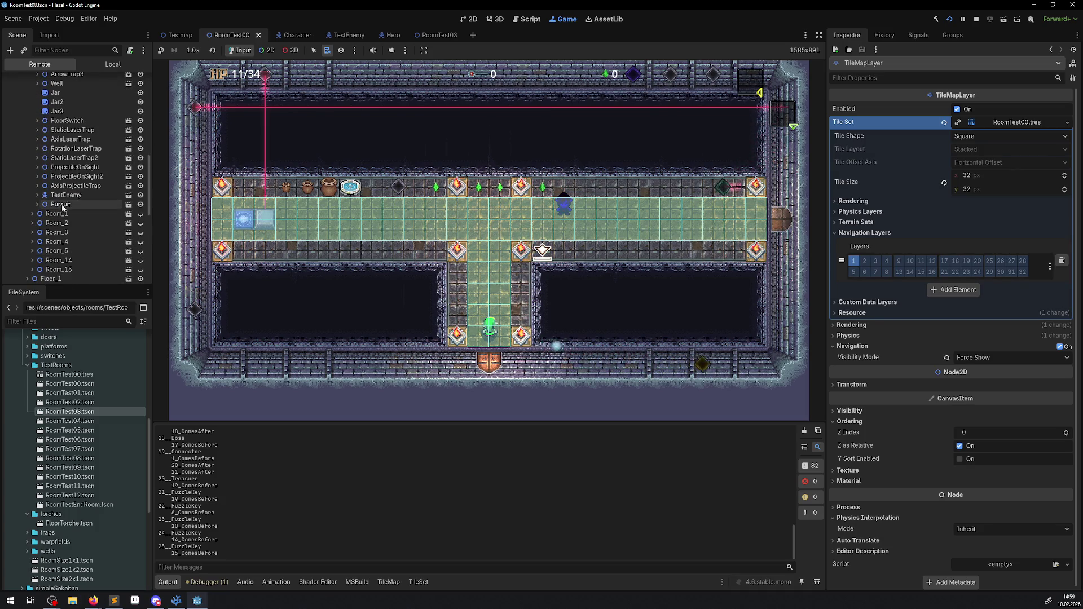
click(59, 195)
click(37, 195)
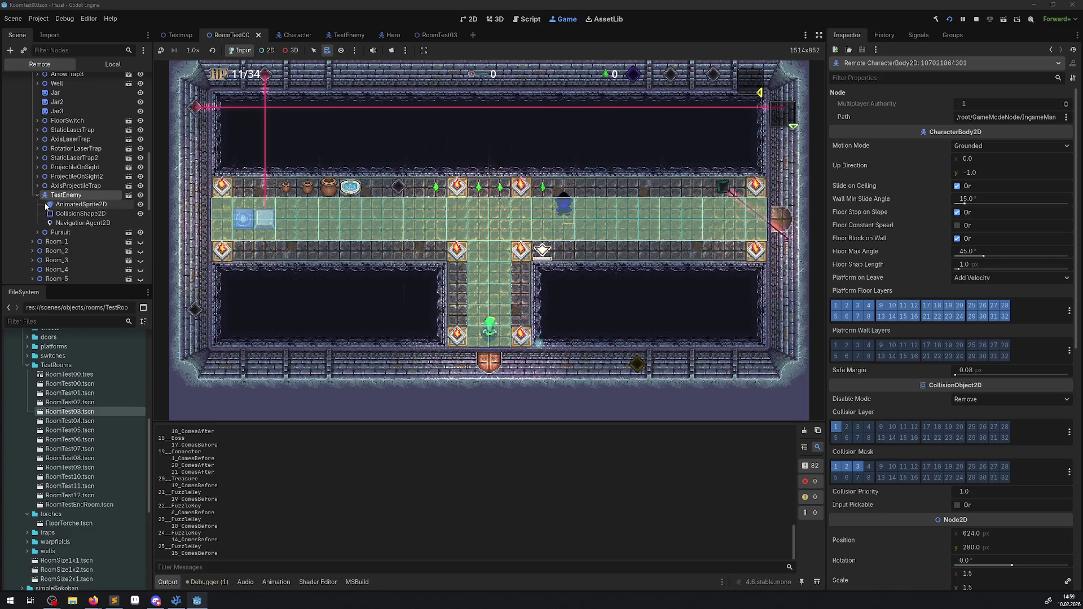
Inspect the live NavigationAgent2D settings, keeping AStar pathfinding, then show the Debugger's Errors list.
click(94, 224)
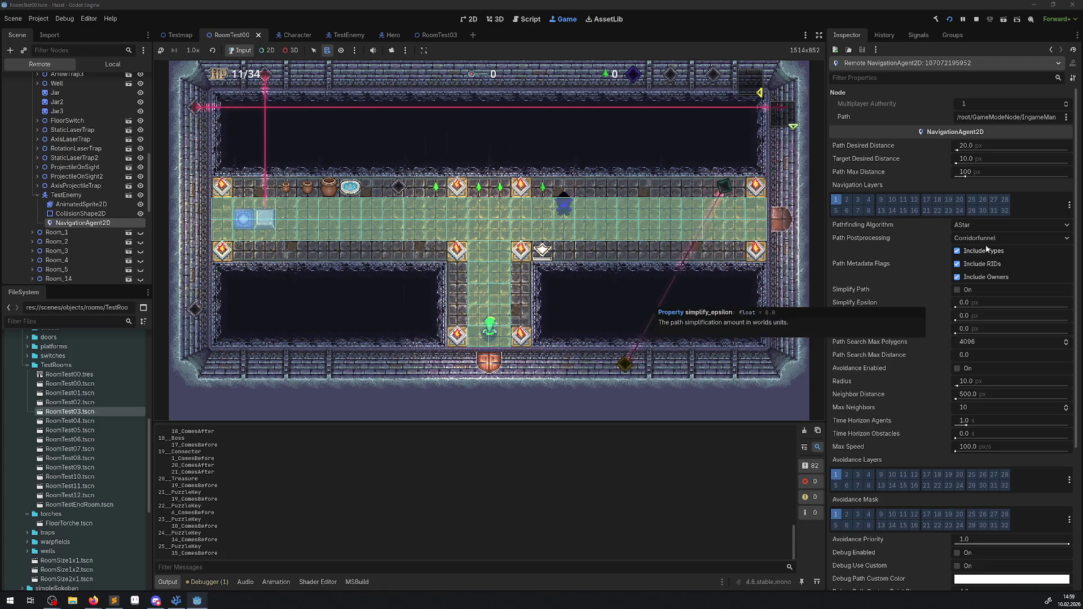
click(988, 226)
click(988, 226)
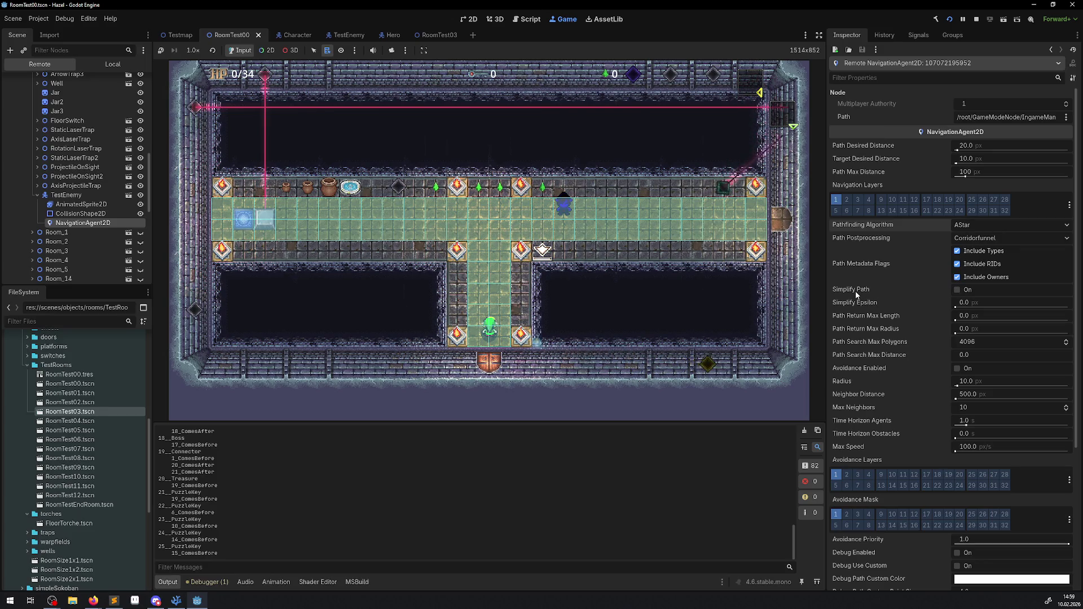
mouse_move(856, 290)
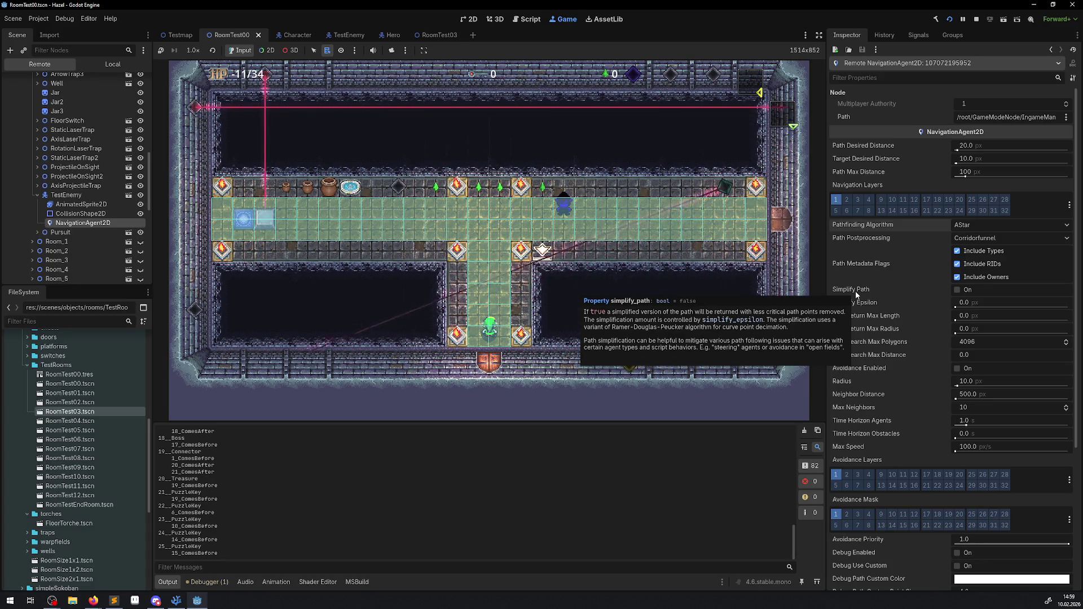
scroll(875, 361, down, 5)
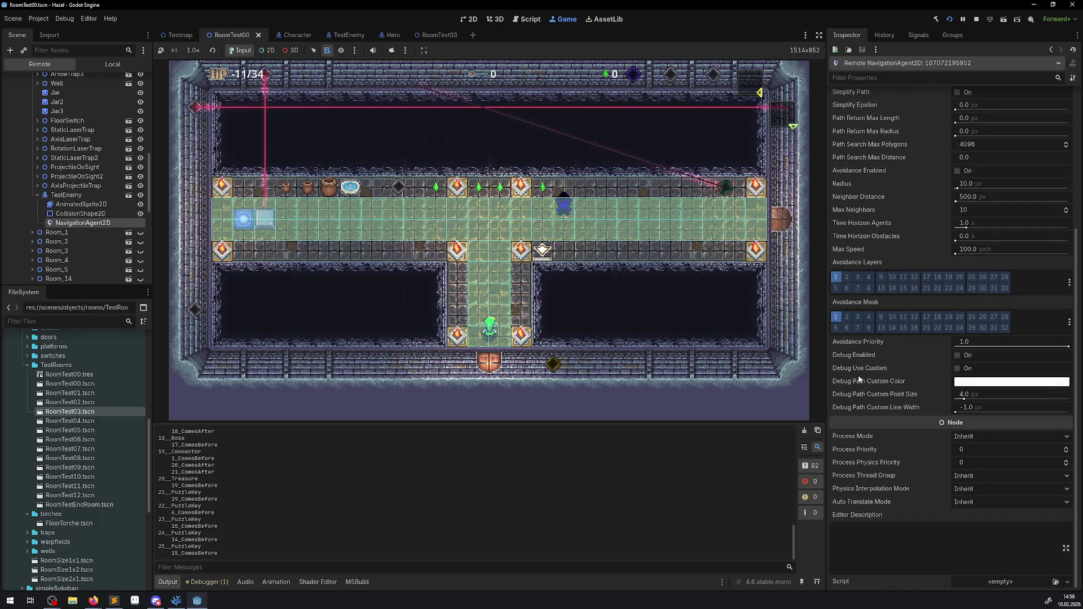
scroll(892, 420, up, 5)
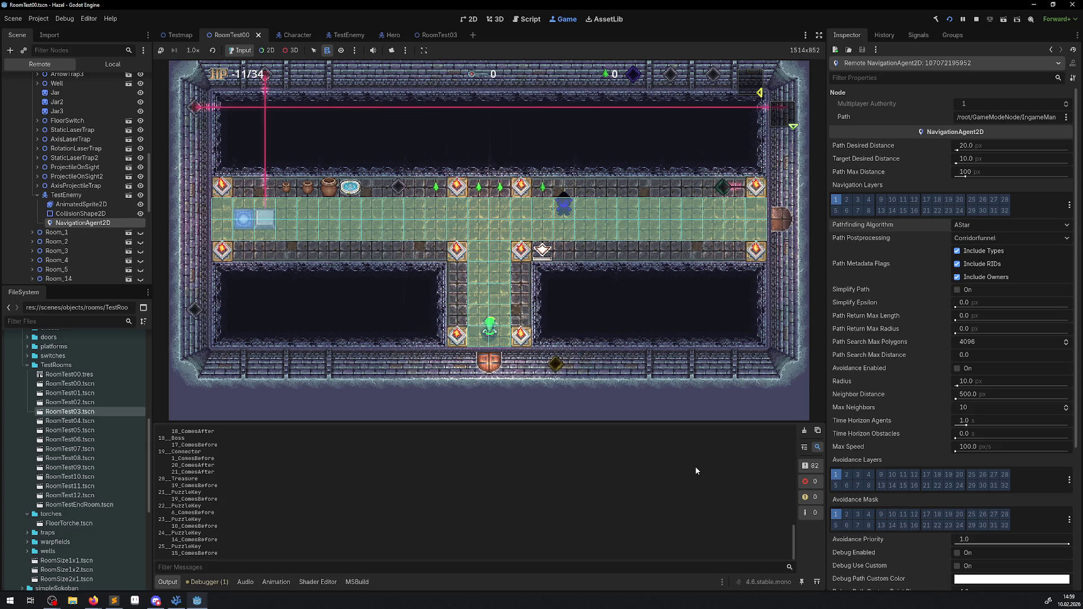
scroll(924, 411, down, 5)
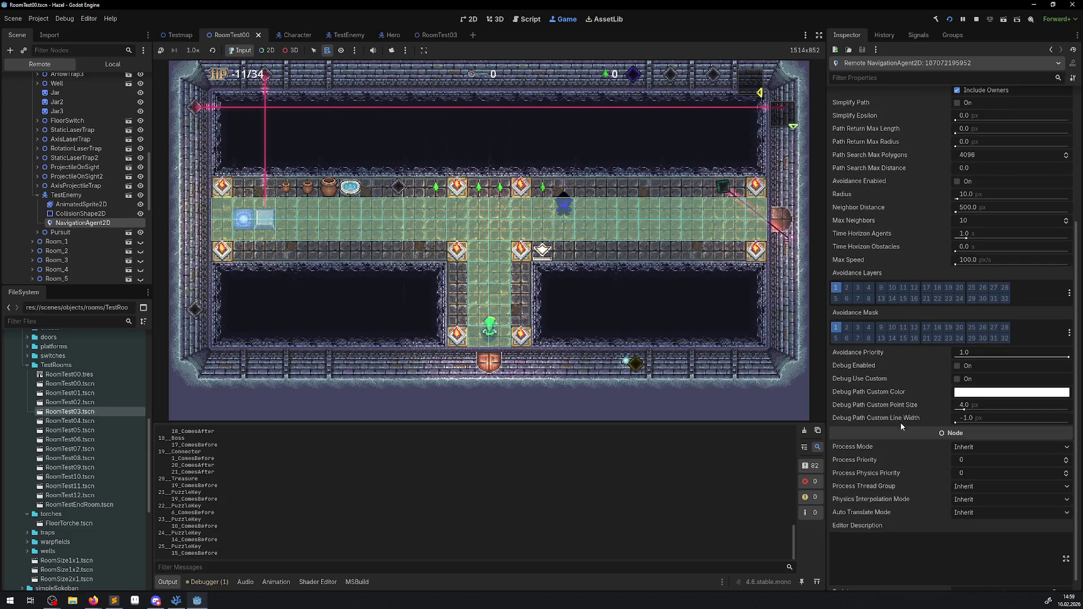
scroll(888, 466, up, 5)
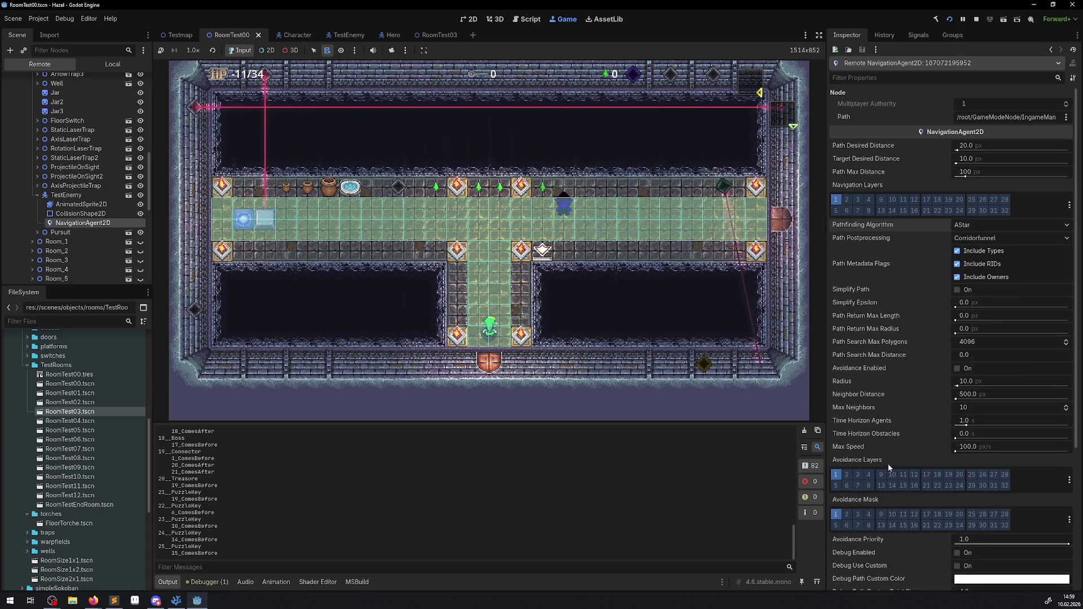
mouse_move(894, 457)
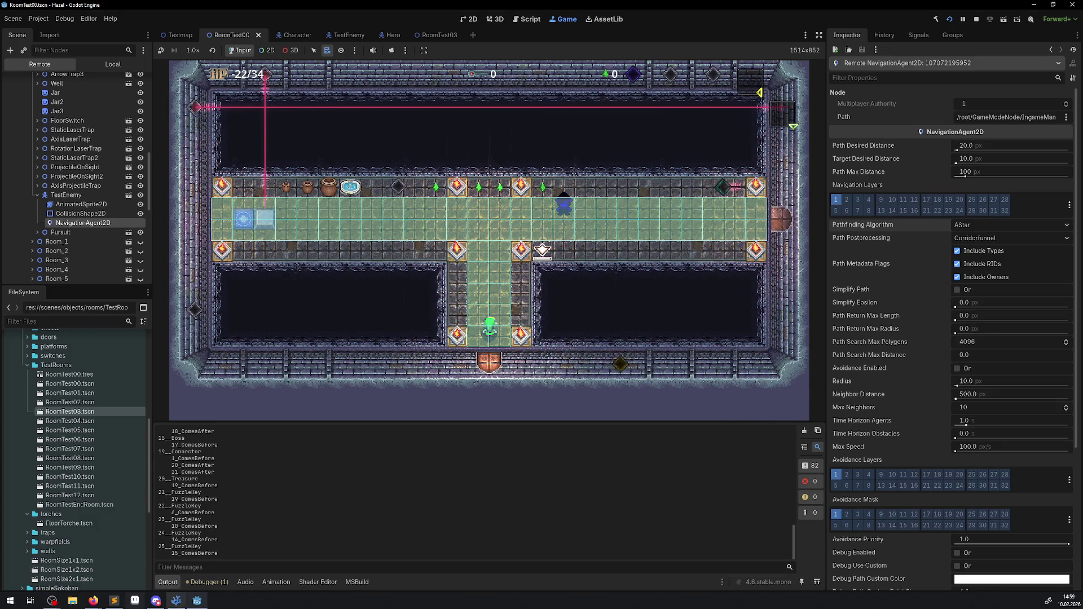
click(215, 583)
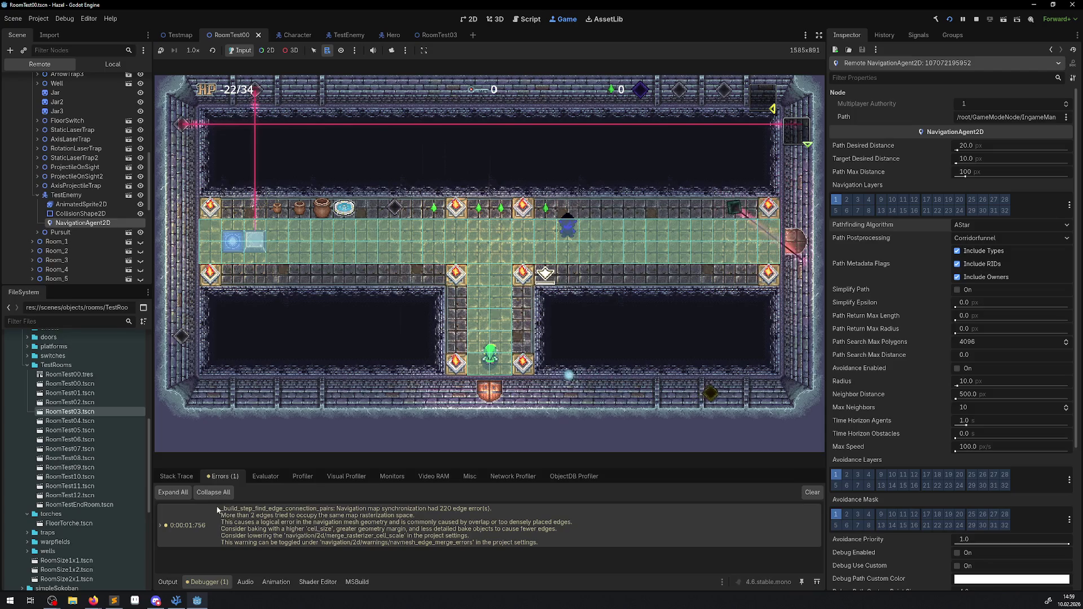
Copy the navigation edge-connection error text, then stop the running game.
right_click(342, 514)
click(371, 520)
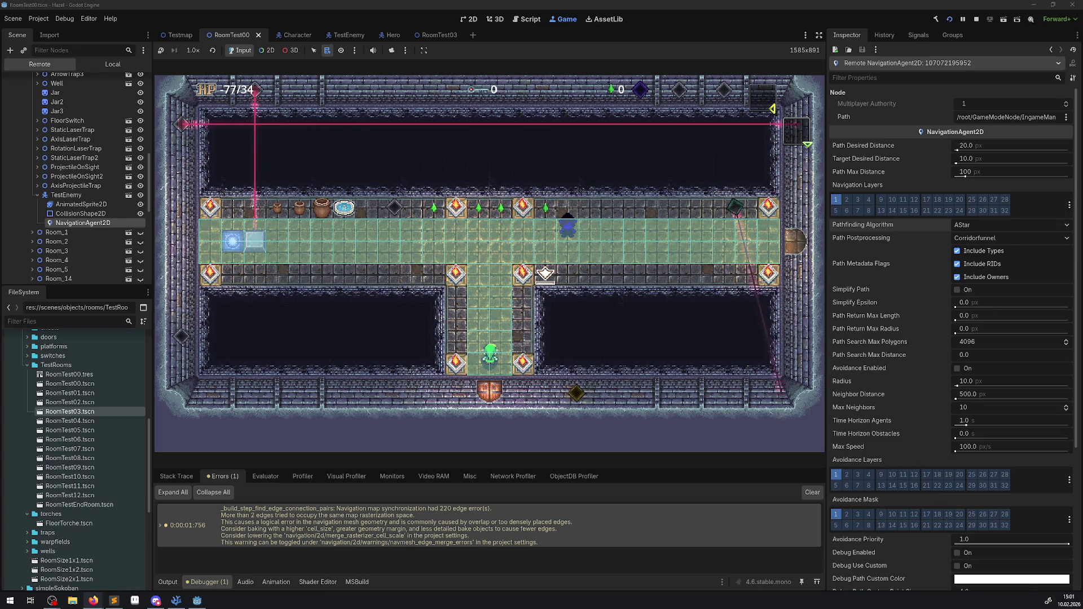
click(976, 20)
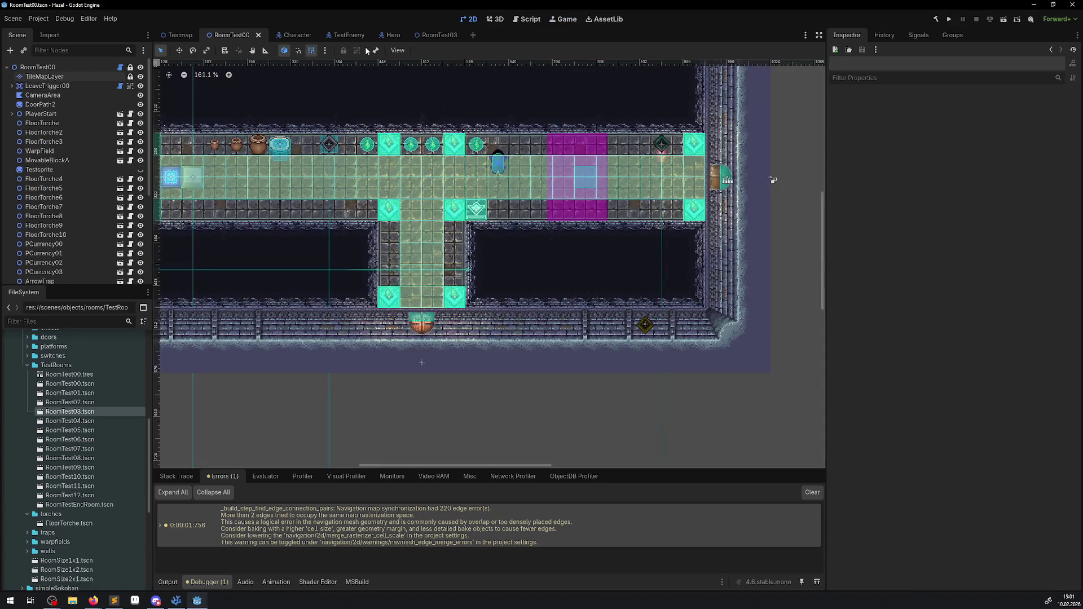
Open the TestEnemy scene and select its NavigationAgent2D node.
click(338, 36)
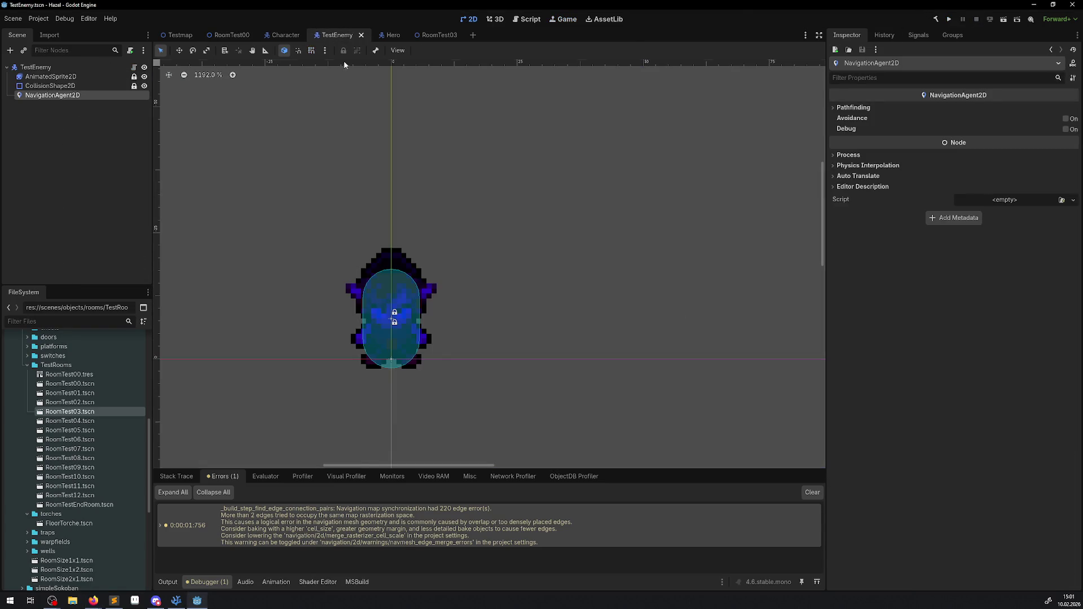
click(55, 89)
click(53, 96)
key(alt+Tab)
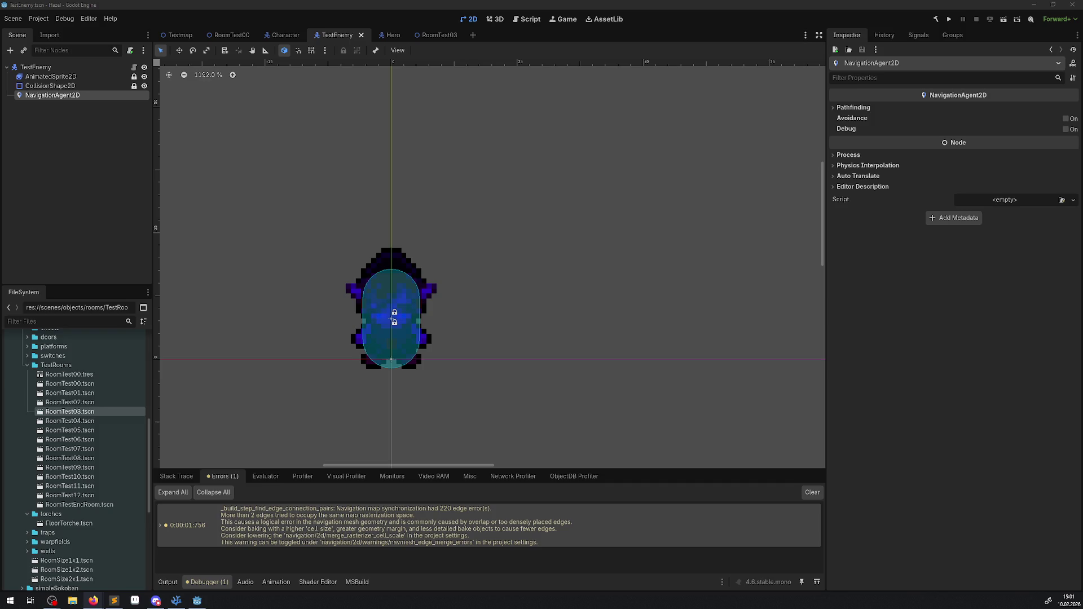
Enable avoidance and debug drawing and set path postprocessing to Edgecentered.
click(833, 108)
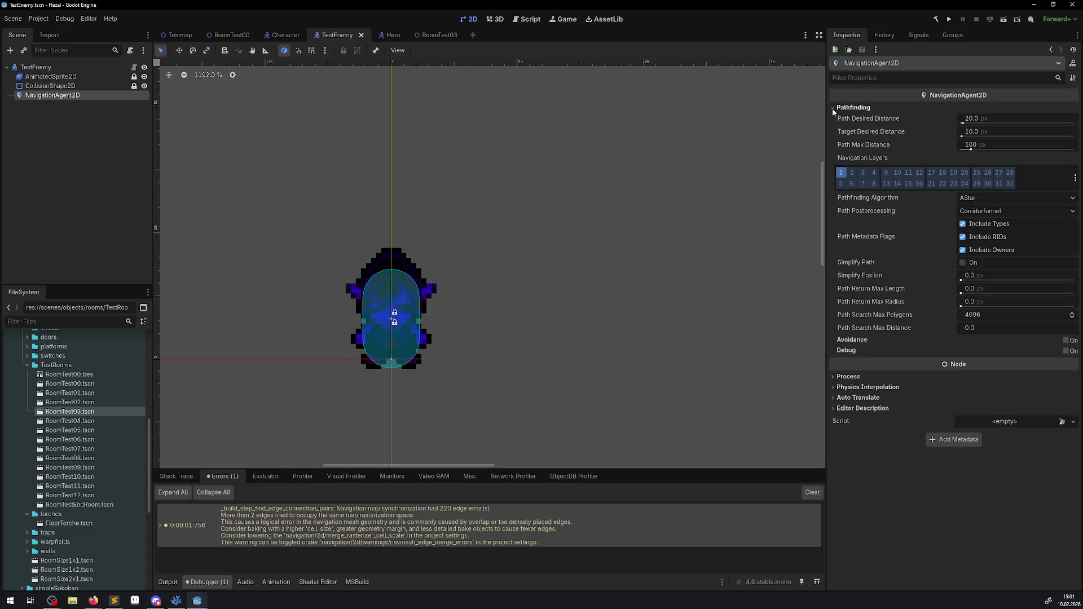
click(1066, 341)
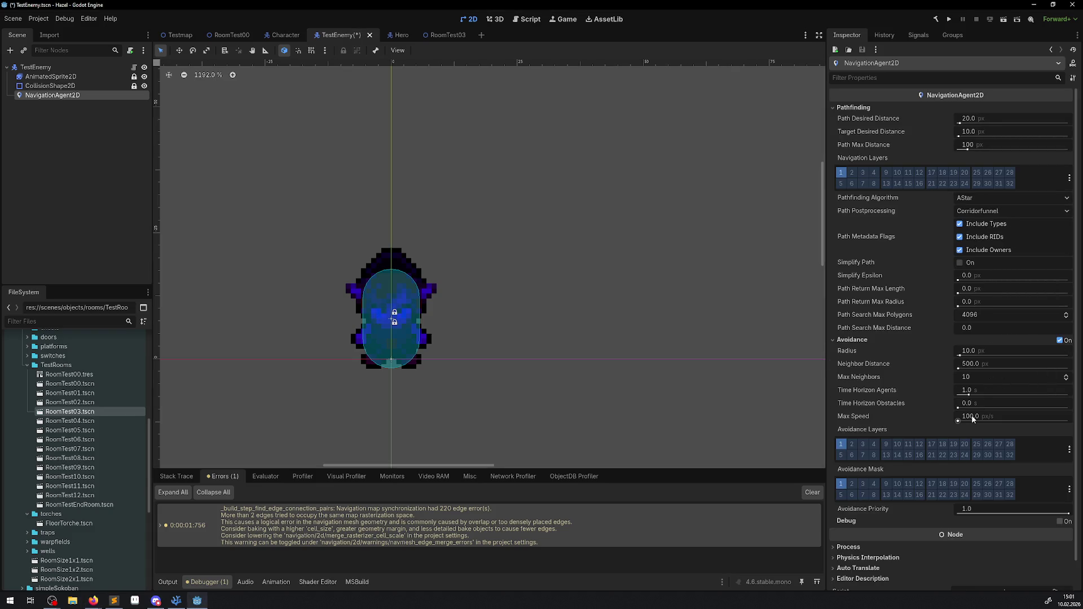
click(1061, 522)
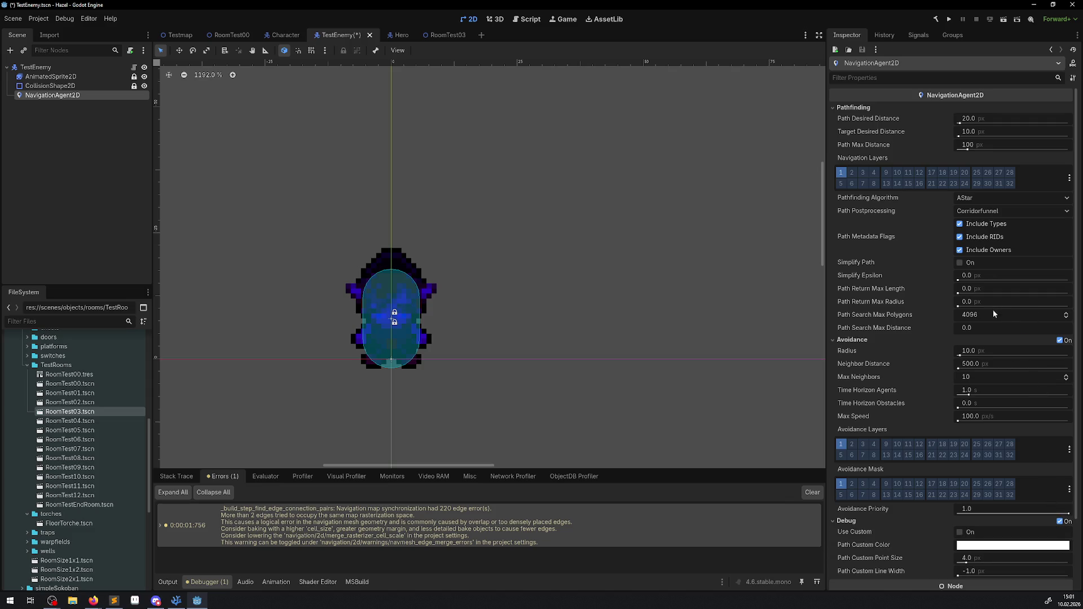
mouse_move(903, 292)
click(981, 213)
click(986, 232)
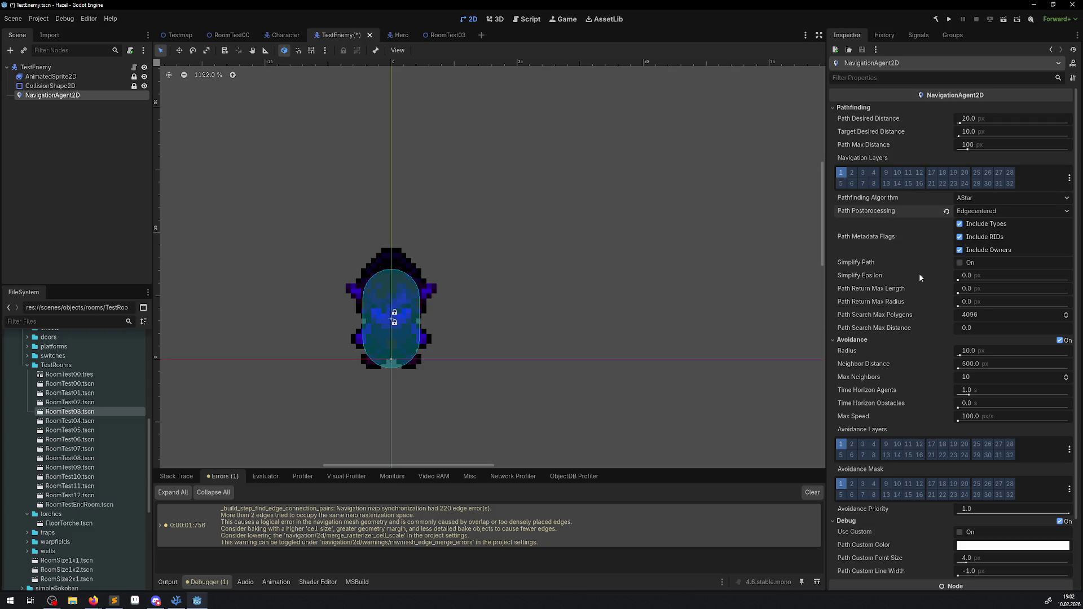
mouse_move(878, 213)
Clear the old errors, save and run the game, check the Errors list, then stop it.
click(820, 498)
click(951, 20)
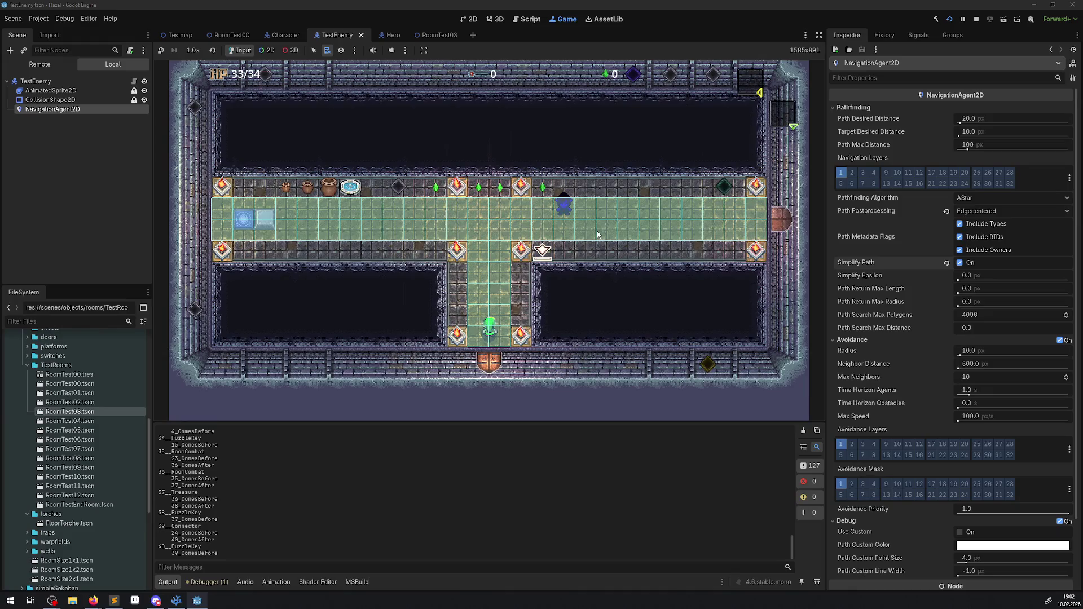
click(210, 583)
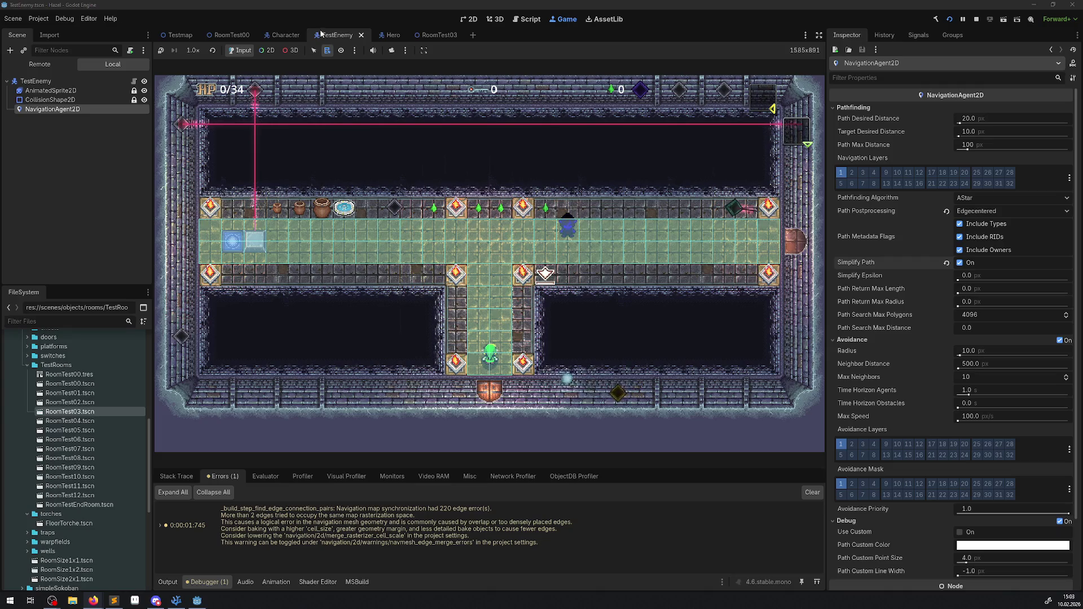
click(977, 19)
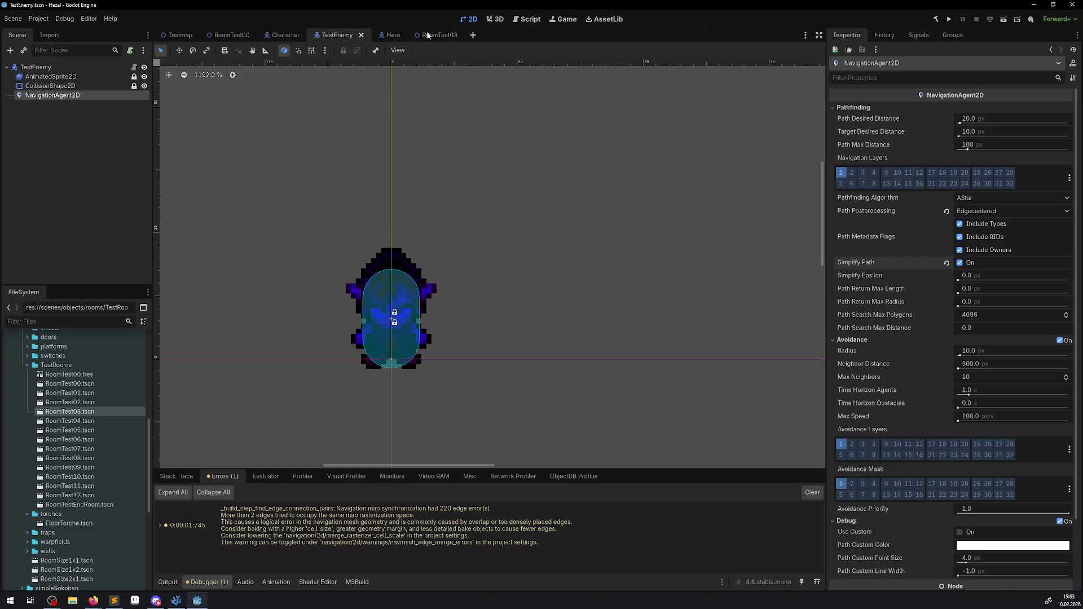
In RoomTest00, select the TileMapLayer and pick the RoomTest00.tres::CanvasTexture source.
click(225, 35)
click(61, 79)
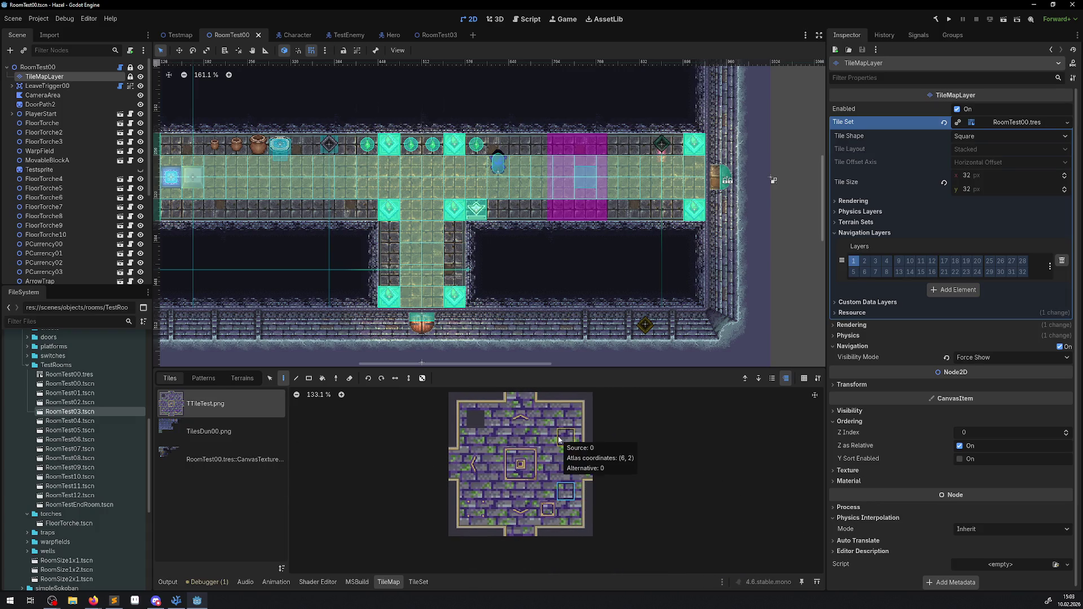
click(192, 464)
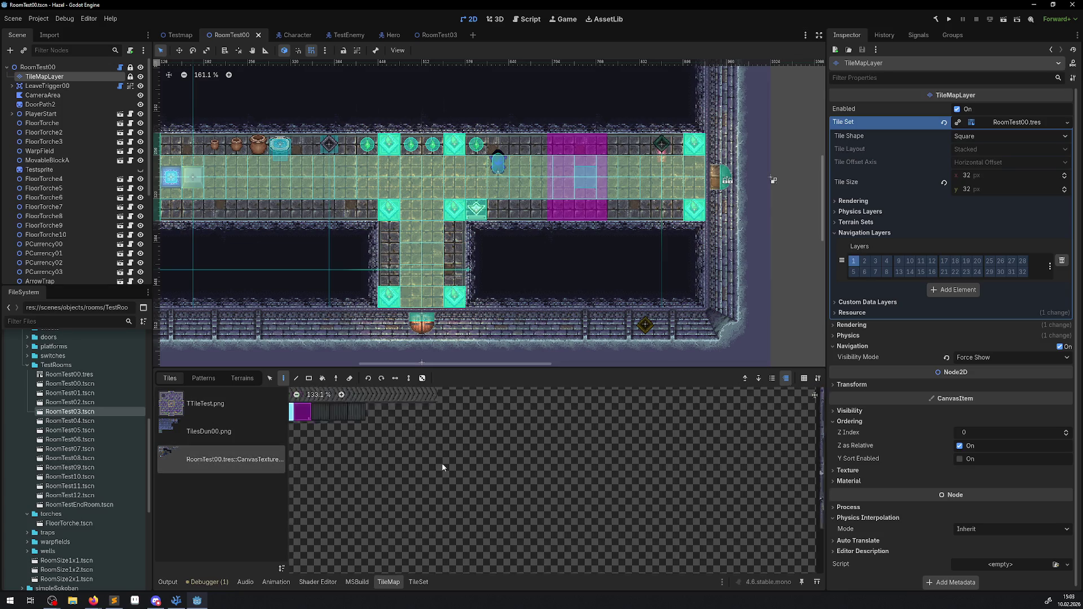
drag(552, 456, 520, 531)
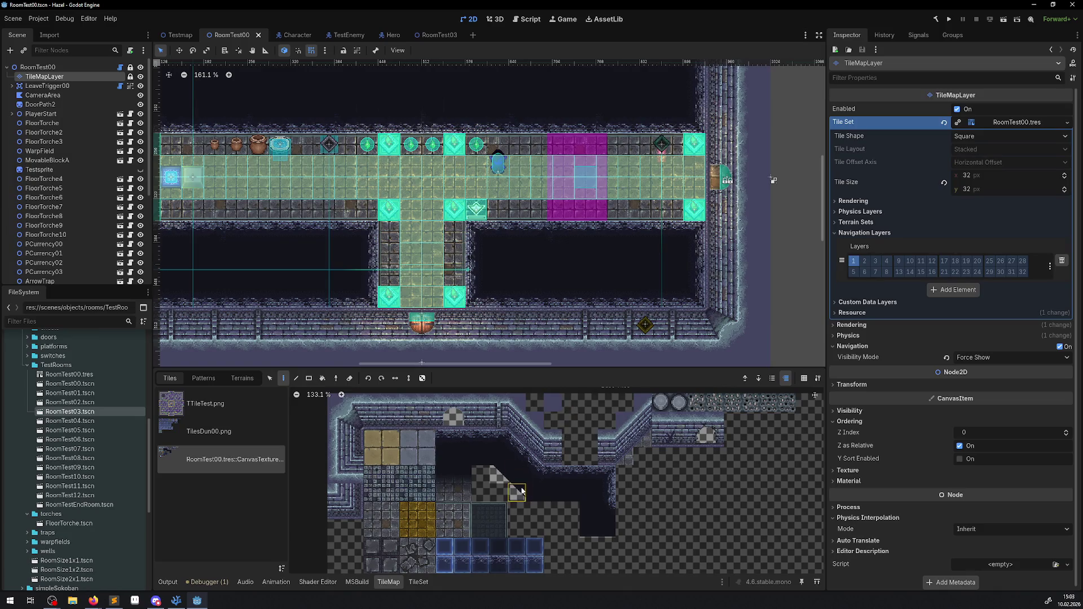
scroll(437, 488, up, 2)
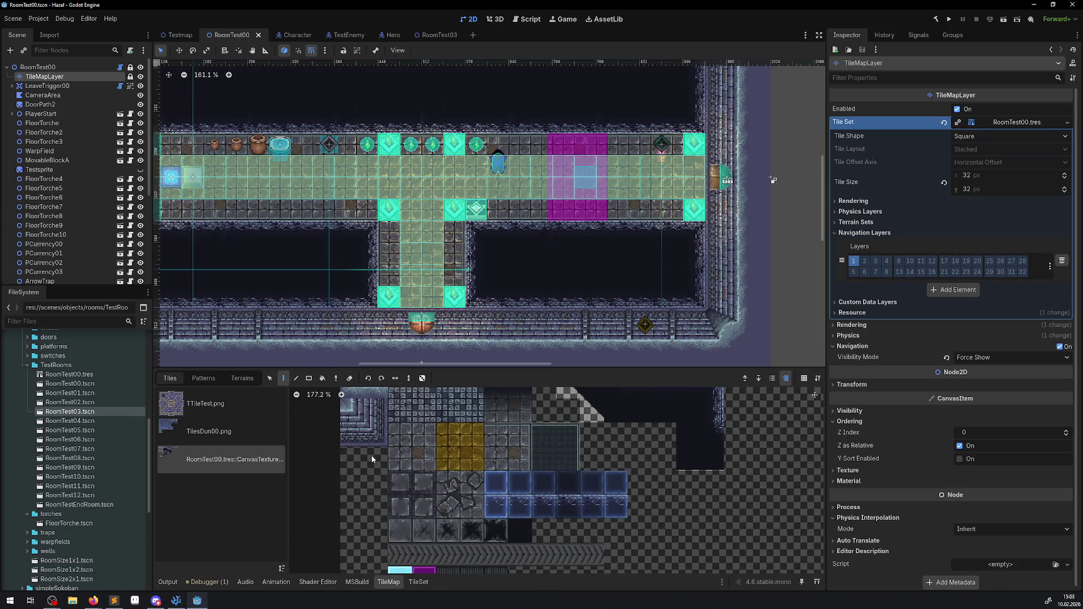
Create atlas tile (1, 7) and fill its Navigation Layer 0 with a full-square polygon.
click(418, 582)
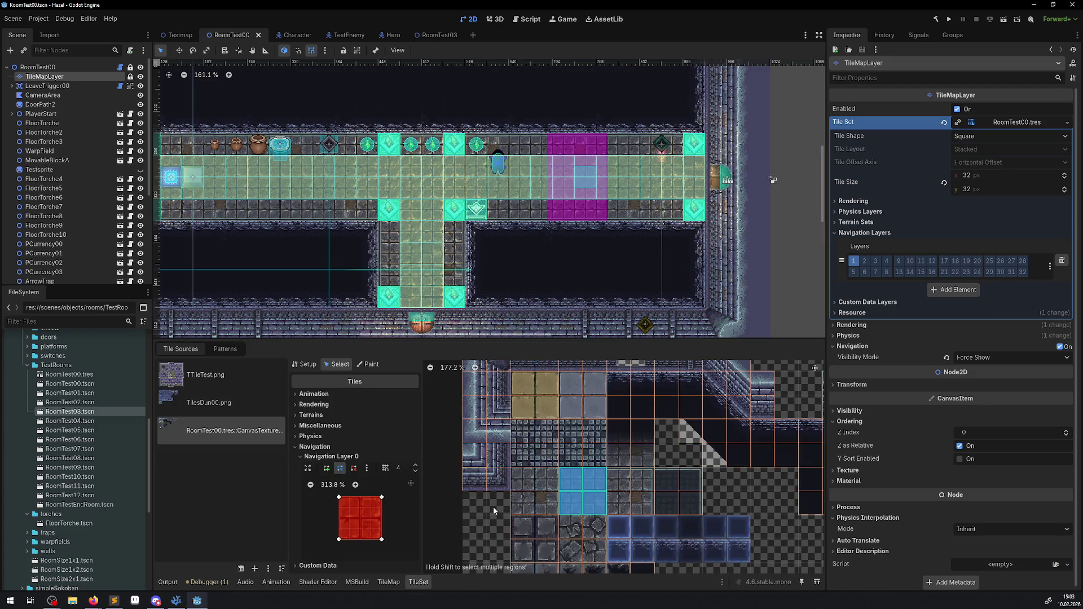
click(494, 506)
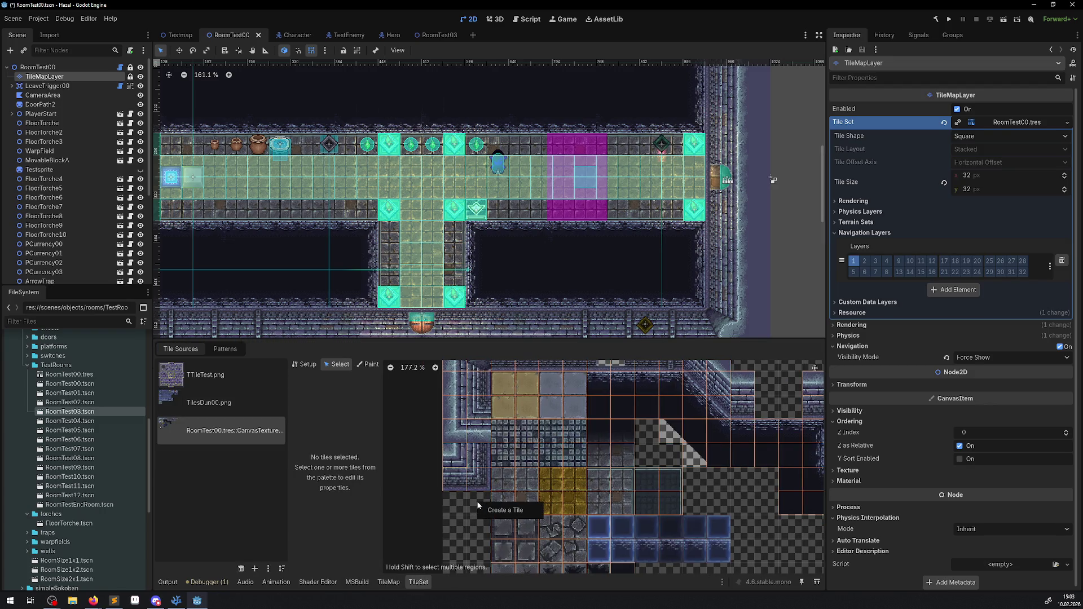
click(478, 505)
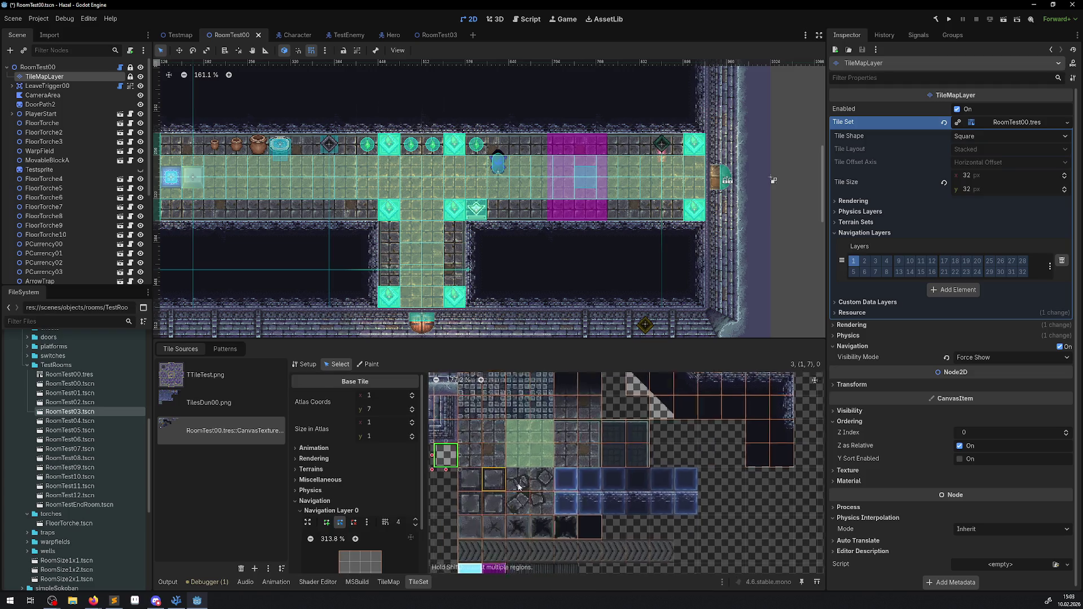
scroll(385, 496, down, 2)
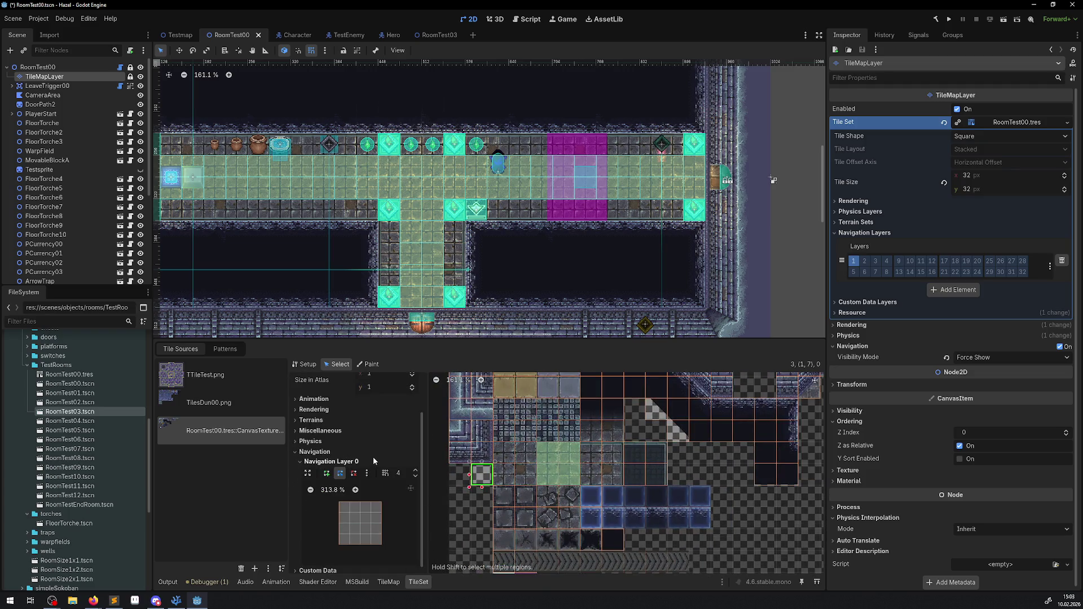
click(362, 518)
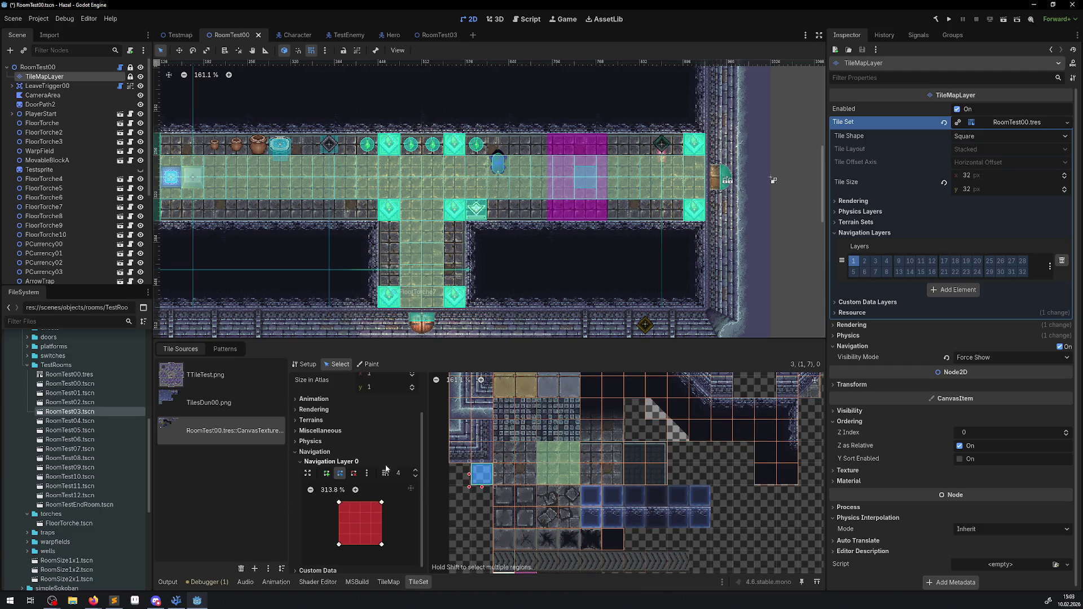
scroll(403, 446, down, 1)
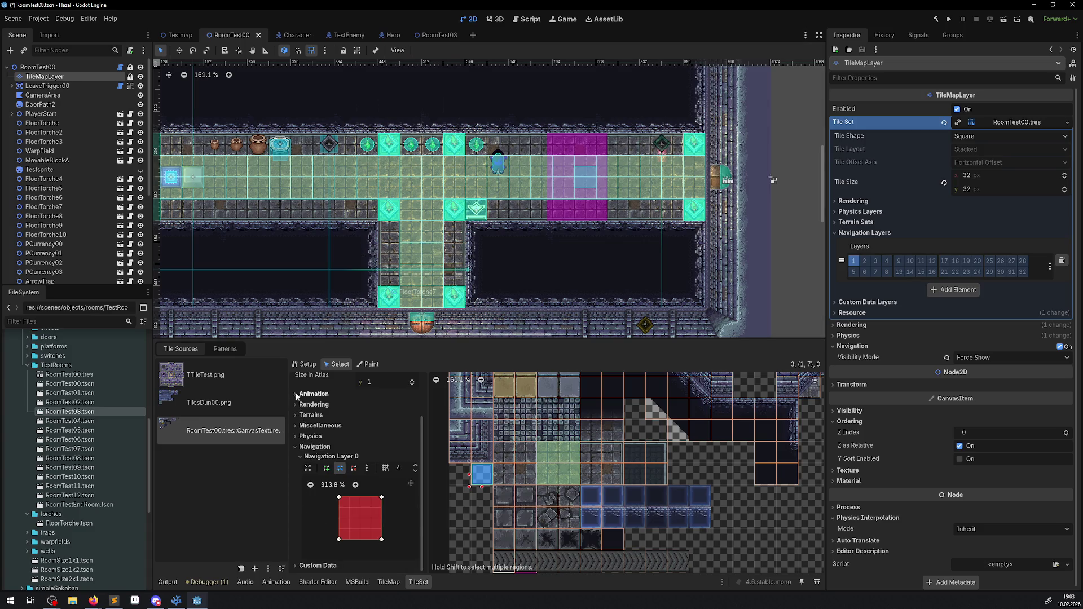
scroll(331, 440, up, 3)
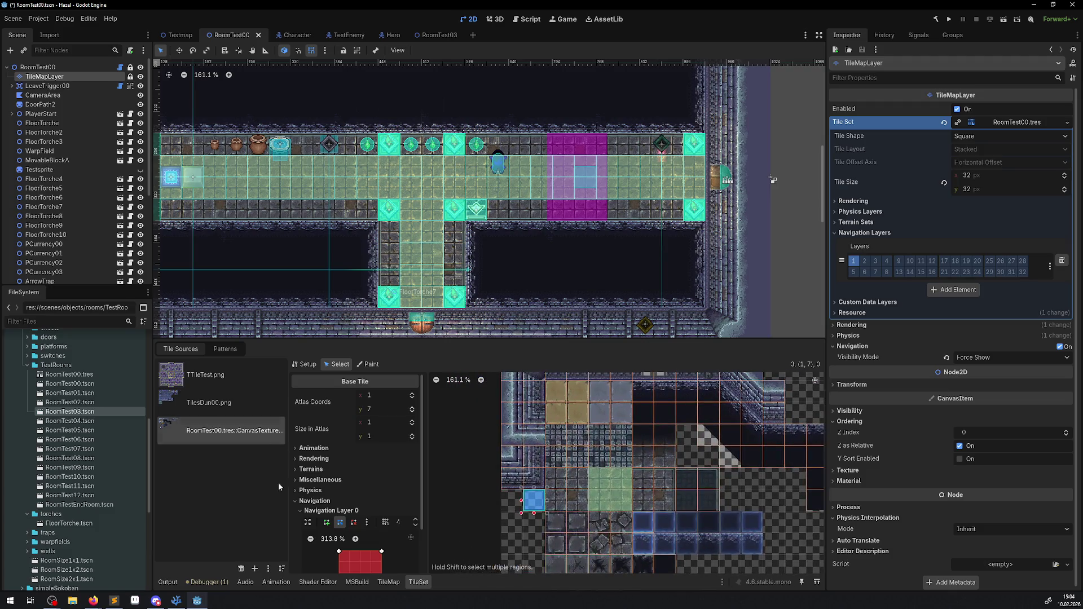
click(388, 582)
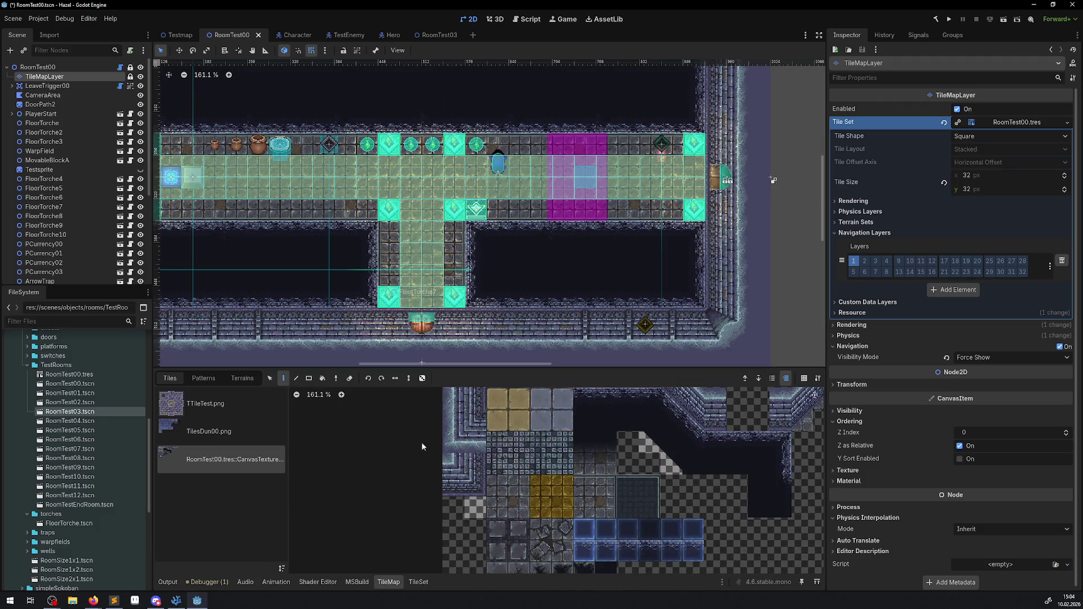
Paint the navigation tile in a rectangle across the horizontal corridor rows.
click(308, 379)
drag(685, 198, 165, 169)
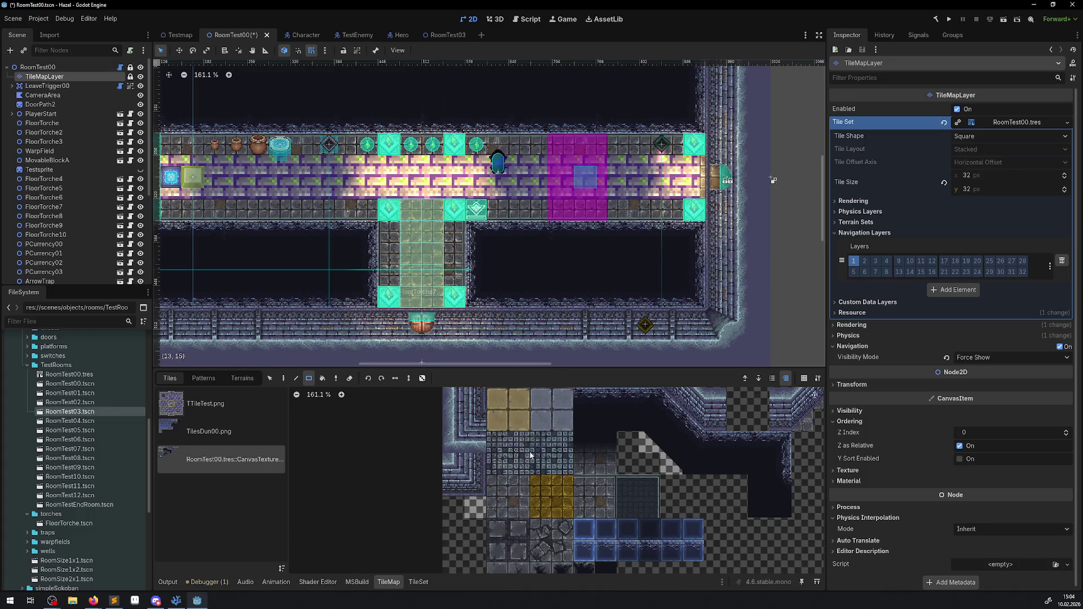
click(474, 504)
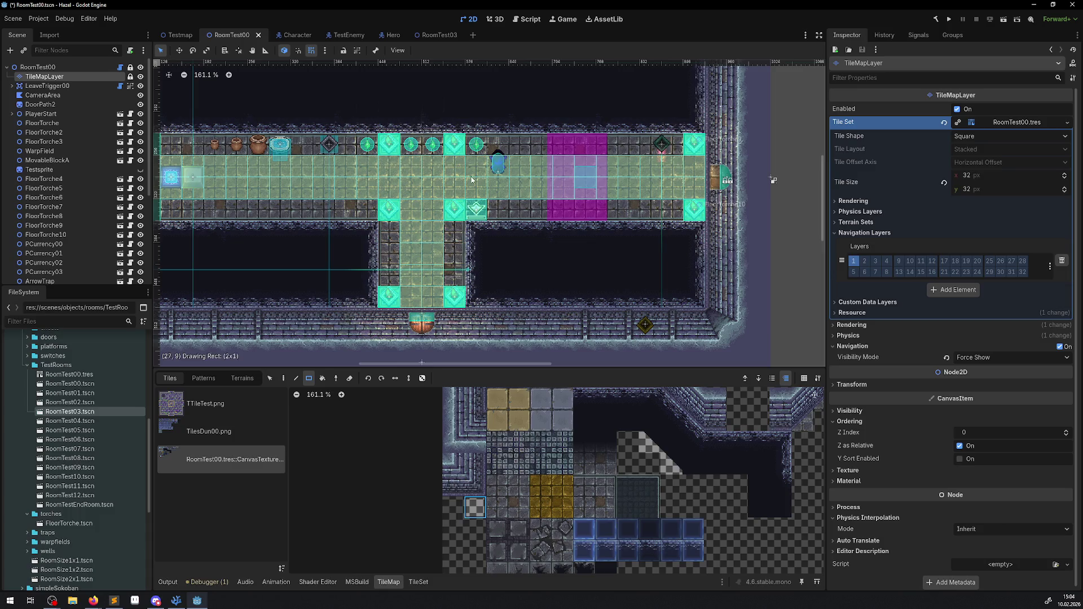
drag(471, 180, 170, 169)
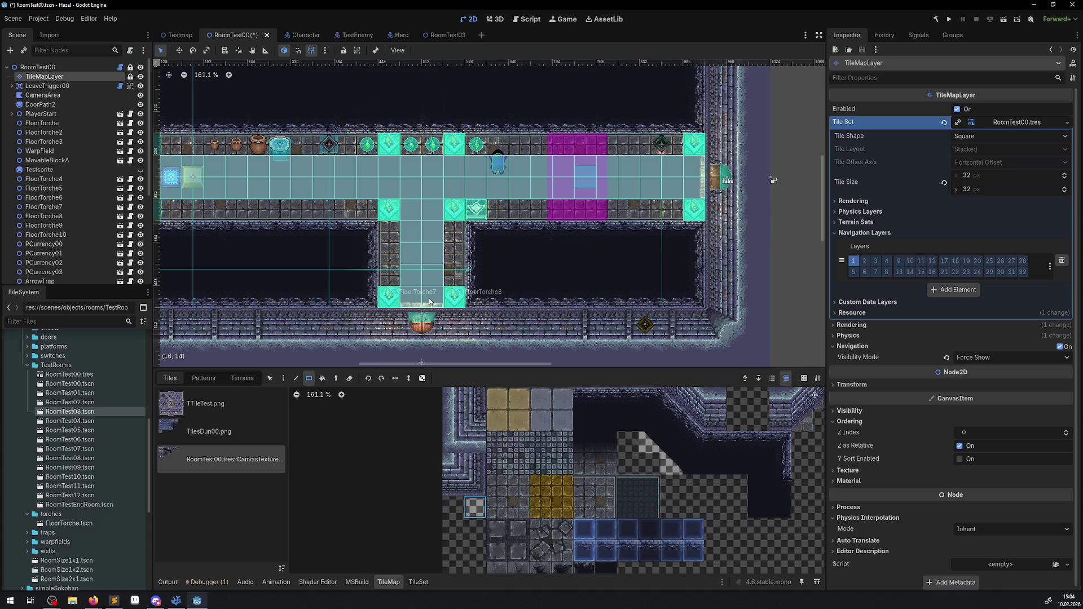
scroll(429, 301, up, 4)
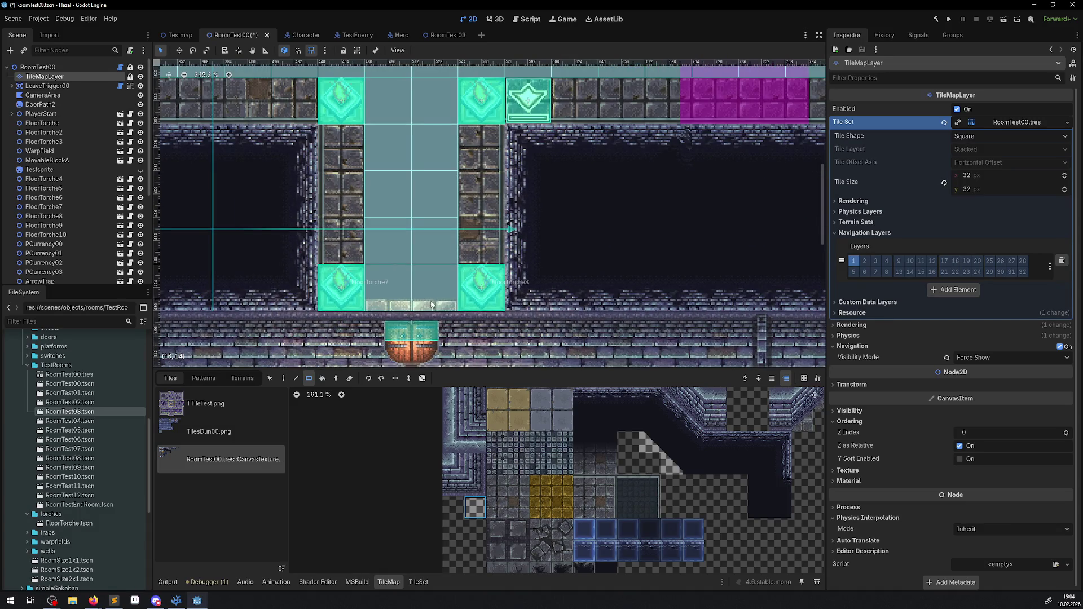
scroll(482, 477, up, 3)
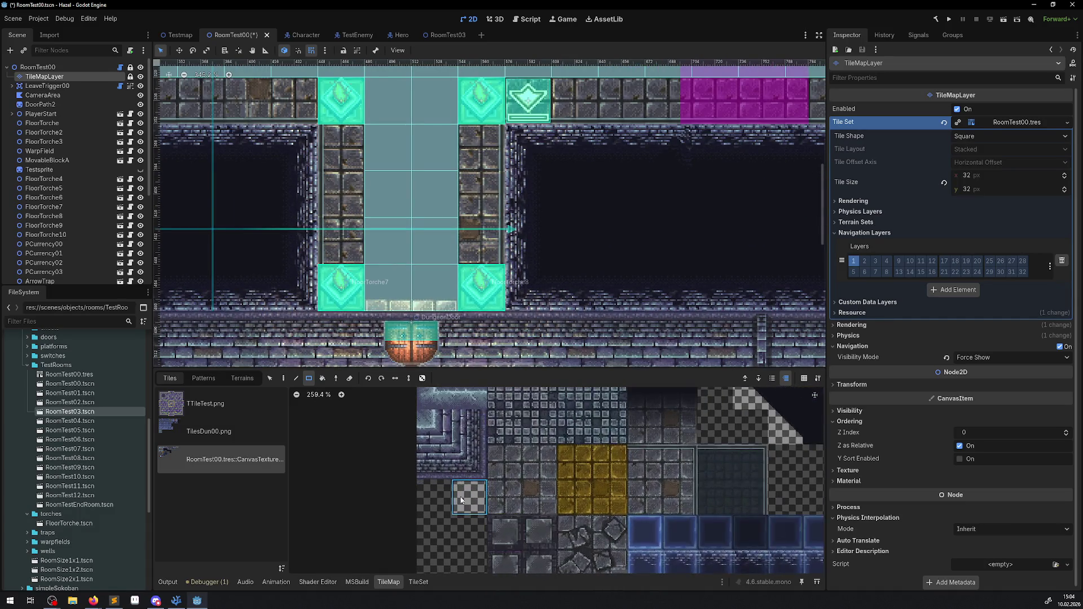
scroll(440, 226, up, 3)
scroll(443, 220, up, 3)
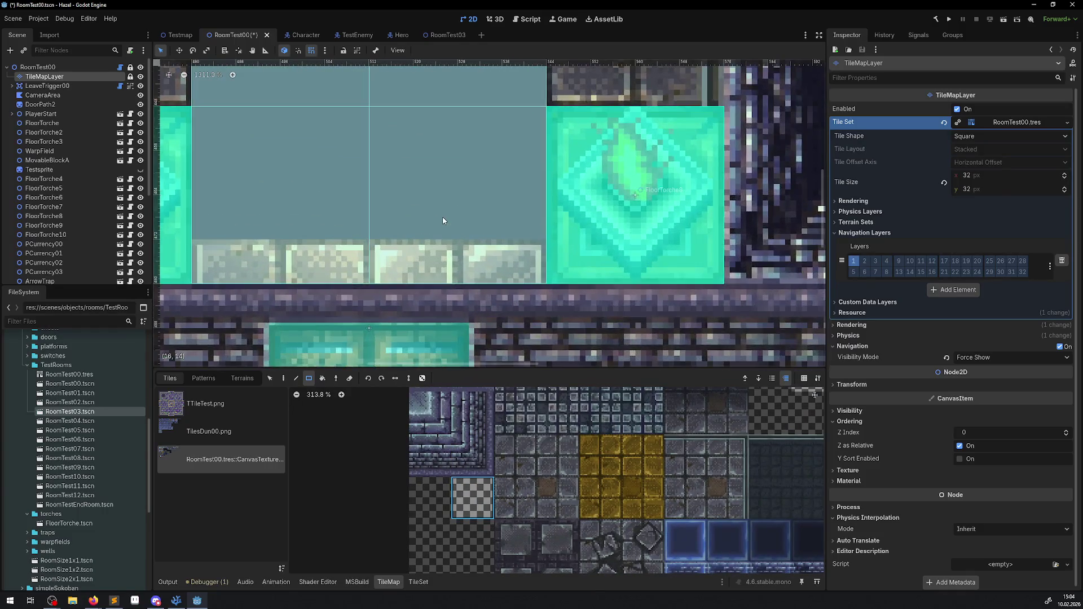
scroll(429, 240, down, 10)
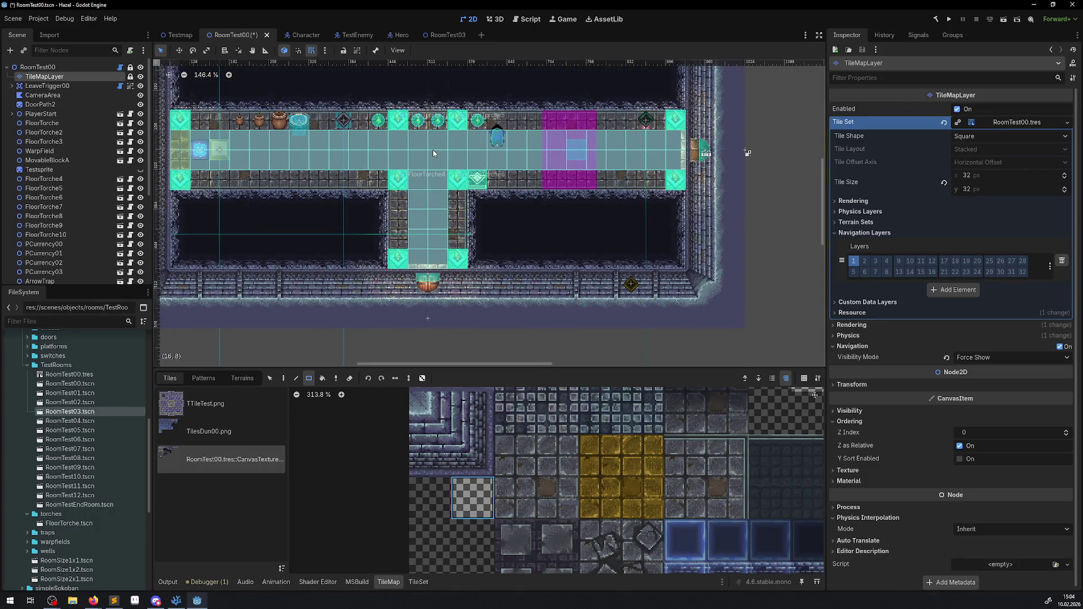
scroll(462, 293, up, 8)
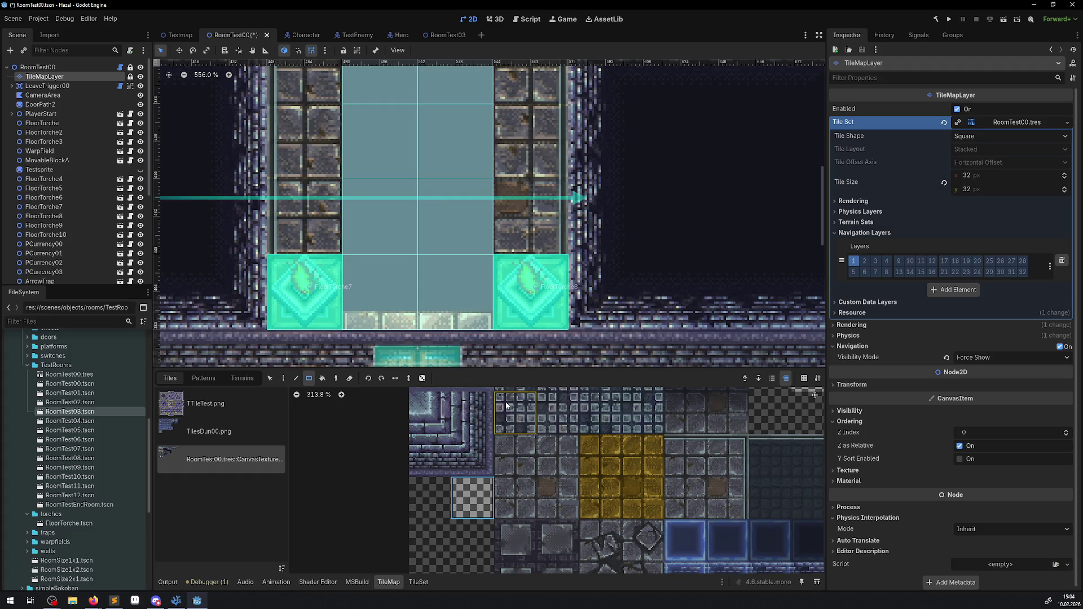
Box-erase the navigation tiles from the bottom of the vertical side corridor upward.
click(352, 380)
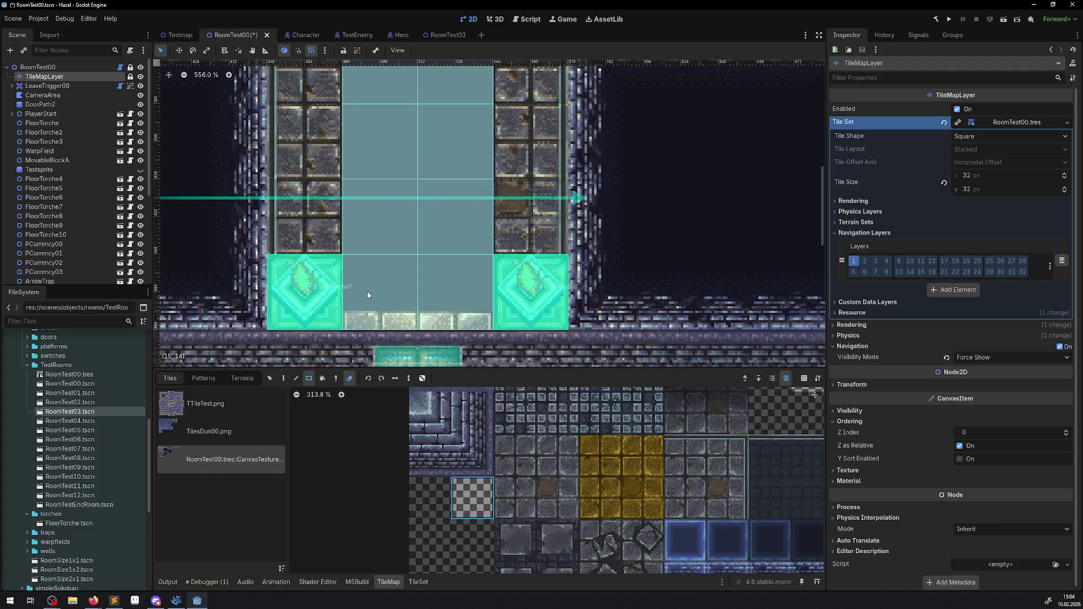
drag(361, 297, 443, 284)
scroll(451, 219, down, 6)
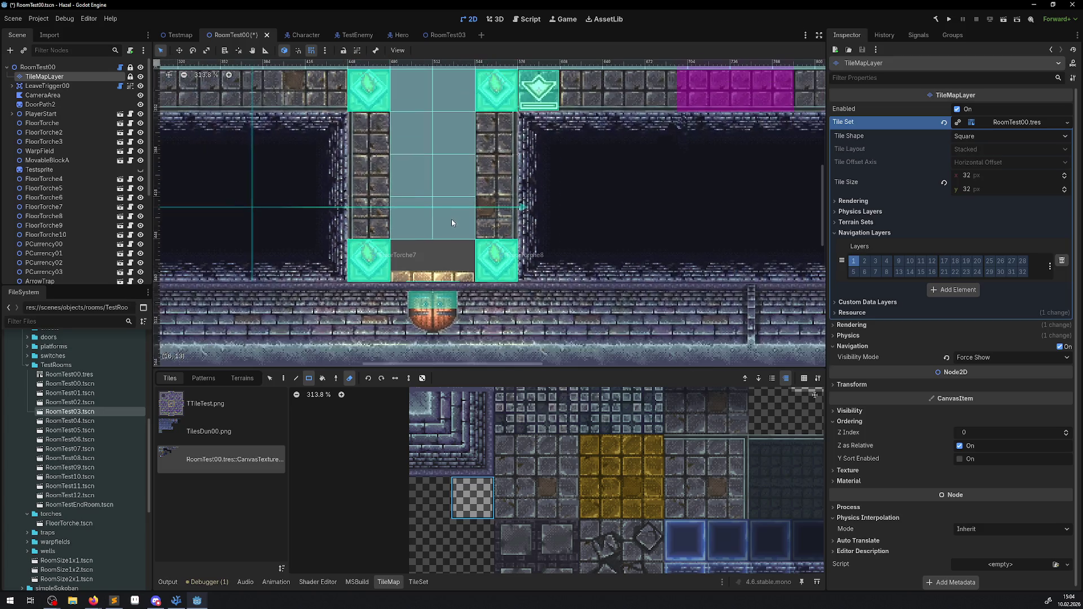
scroll(418, 253, down, 3)
drag(429, 276, 410, 195)
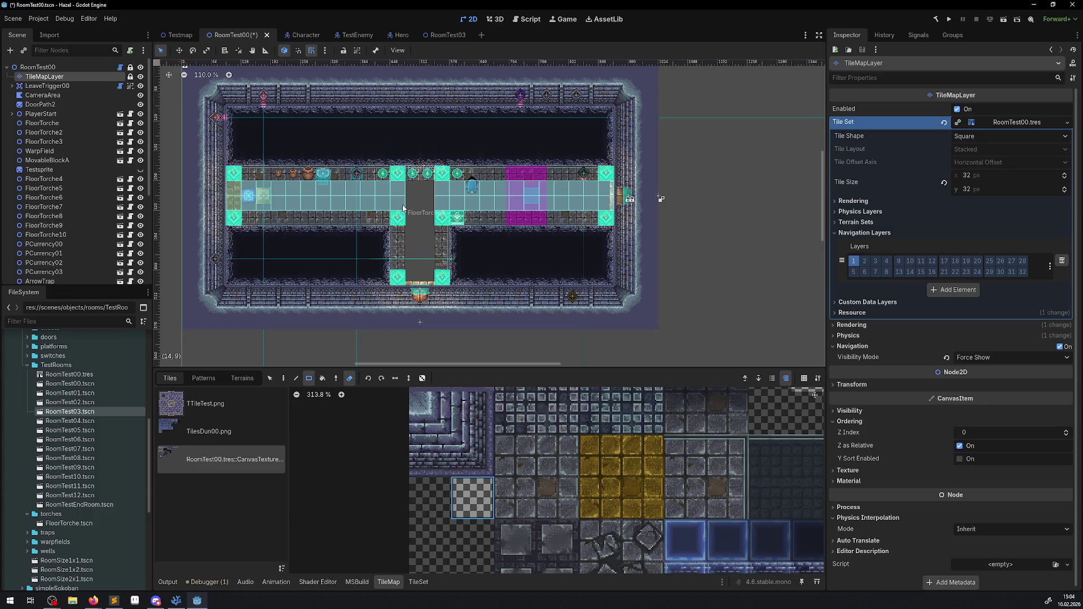
scroll(403, 209, up, 3)
scroll(405, 216, down, 1)
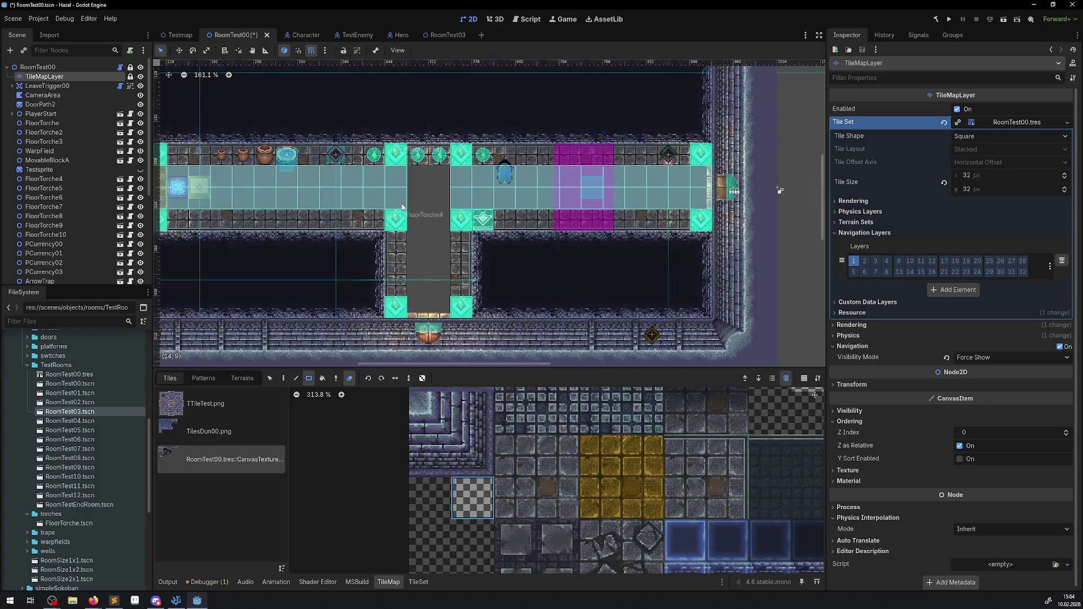
Erase the leftover navigation tiles from the horizontal corridor's left and right parts.
drag(400, 200, 167, 174)
mouse_move(315, 184)
mouse_down()
mouse_move(389, 204)
mouse_move(242, 209)
mouse_up()
drag(412, 217, 659, 199)
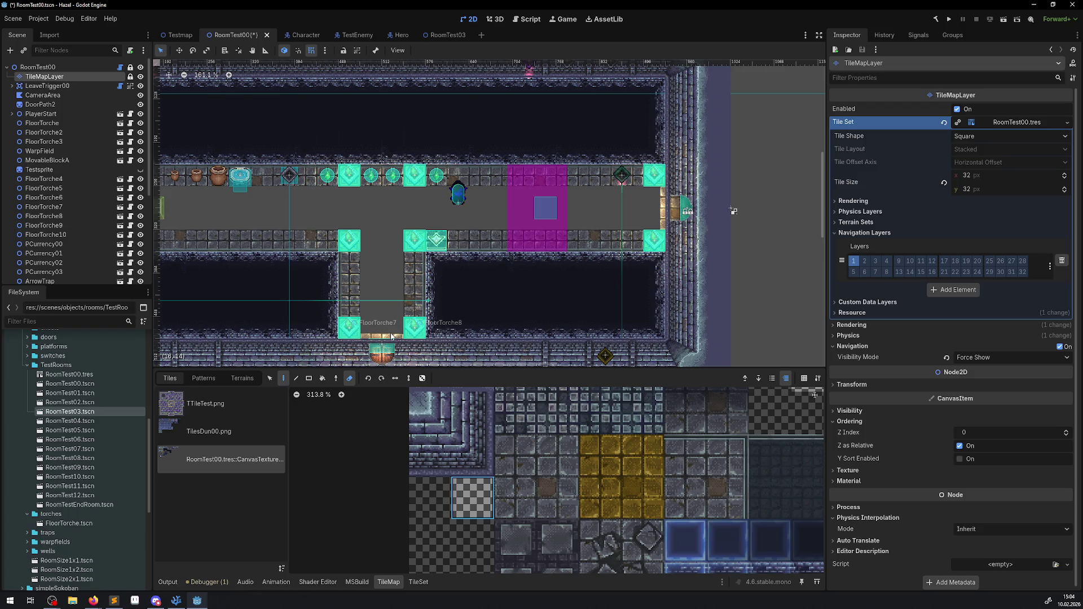
scroll(392, 337, up, 7)
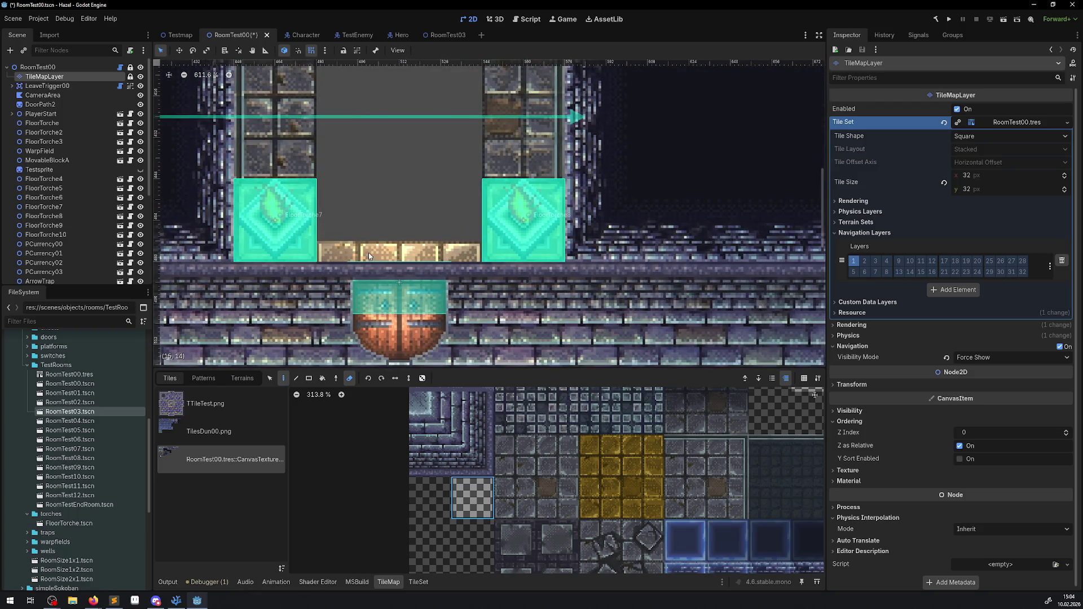
scroll(370, 248, down, 4)
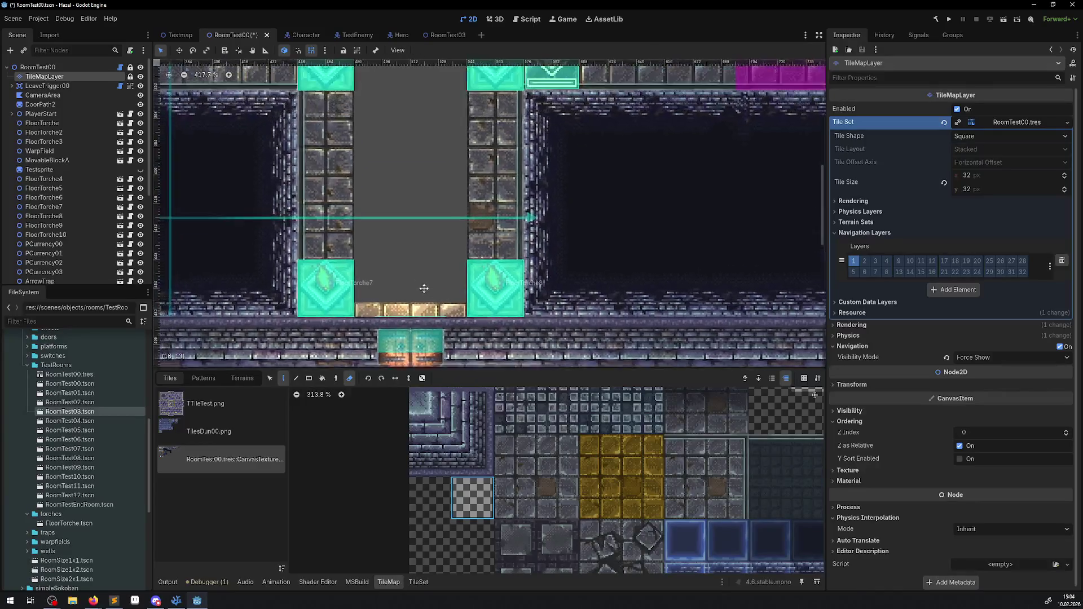
Paint navigation tiles up both vertical corridor columns and along the horizontal corridor row.
click(350, 379)
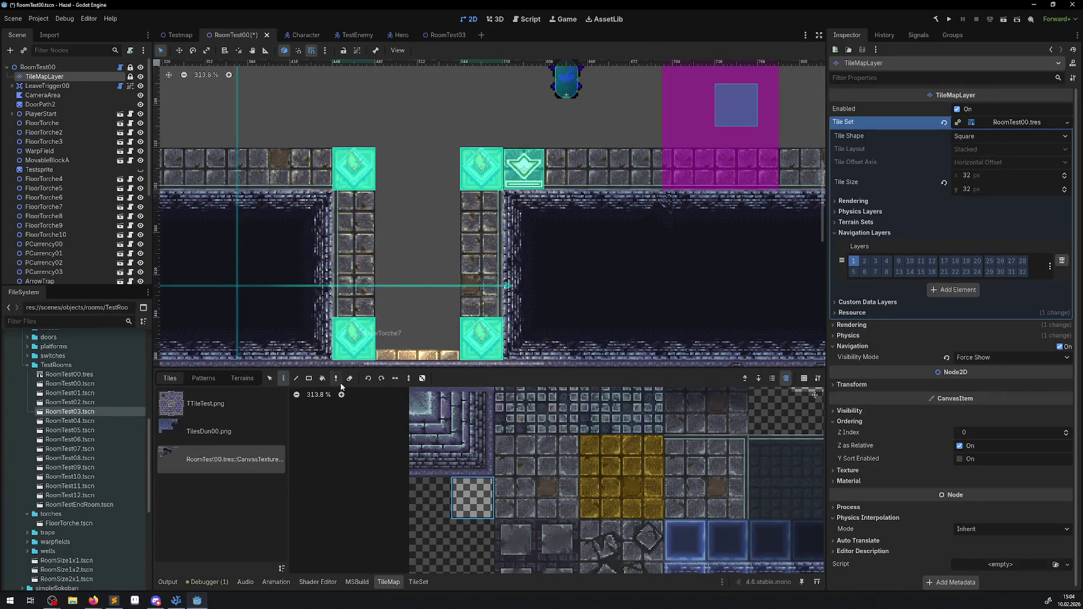
scroll(453, 275, down, 1)
drag(452, 305, 417, 87)
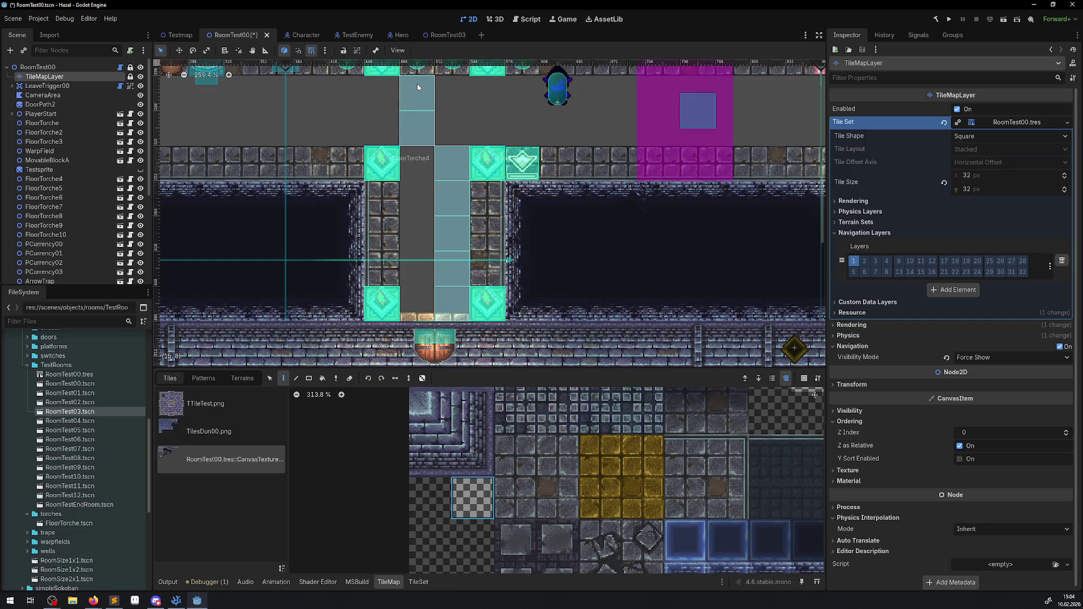
drag(443, 128, 417, 316)
scroll(447, 223, down, 4)
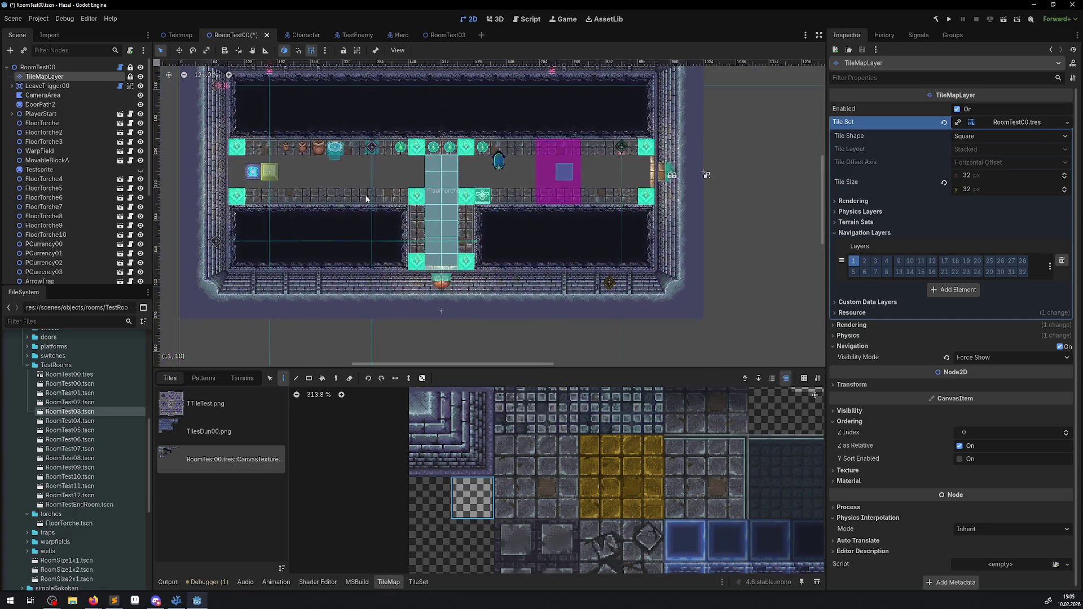
mouse_move(243, 187)
mouse_down()
mouse_move(639, 191)
mouse_move(506, 163)
mouse_move(233, 167)
mouse_up()
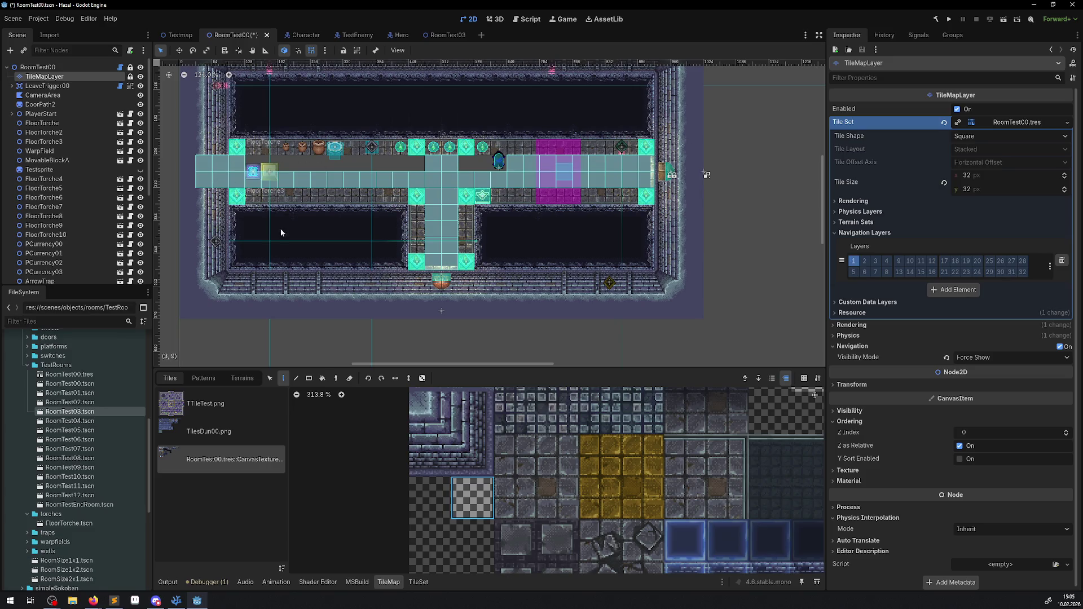
key(ctrl+z)
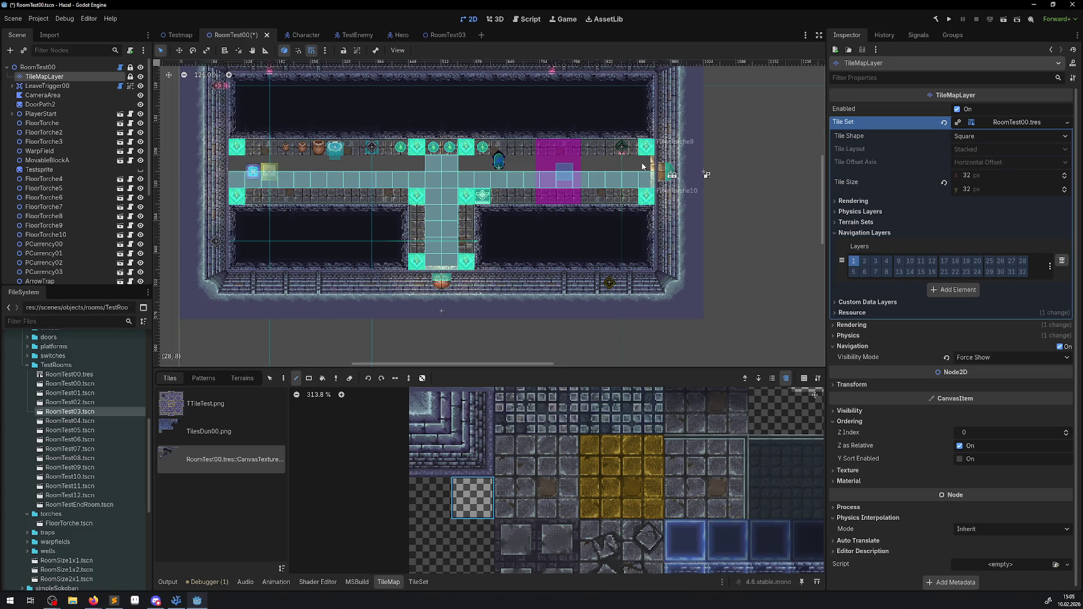
key(ctrl+shift+z)
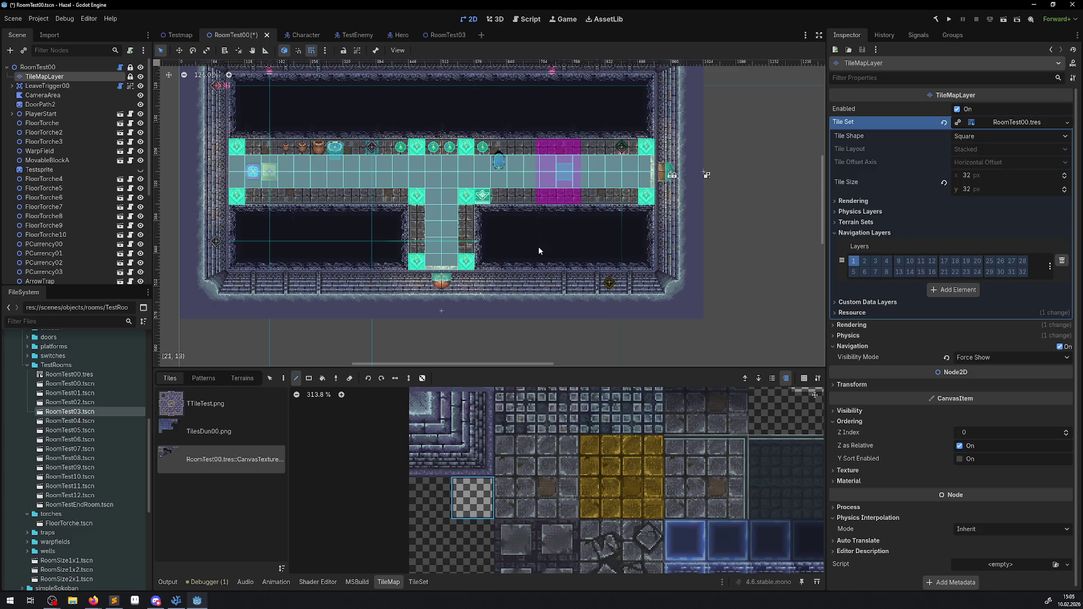
scroll(542, 497, down, 5)
scroll(395, 423, down, 3)
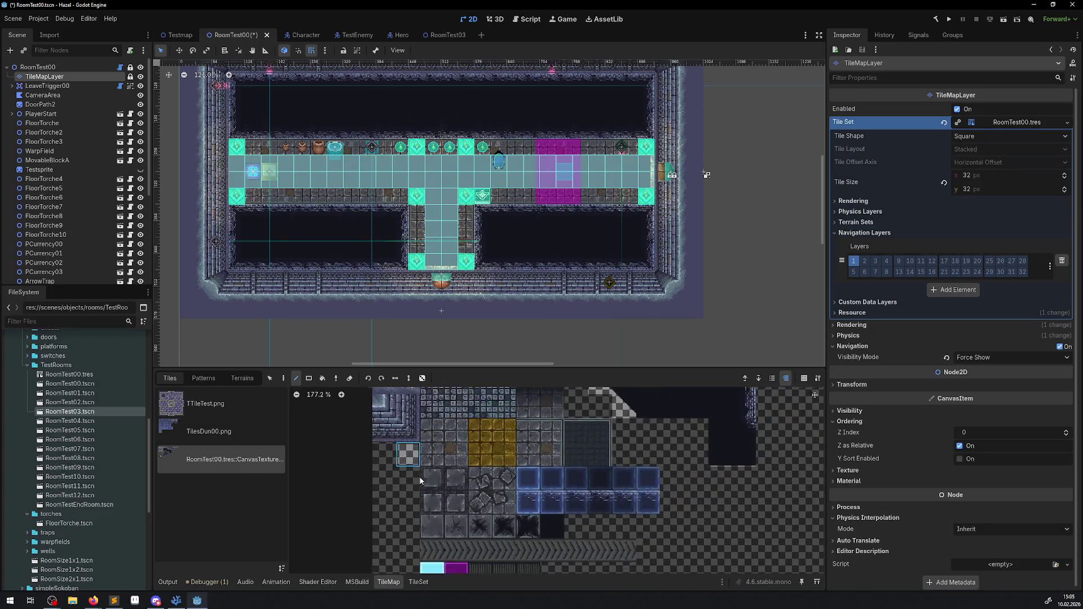
In the TileSet editor, select the yellow 2x2 floor tile and show its navigation polygon.
click(416, 582)
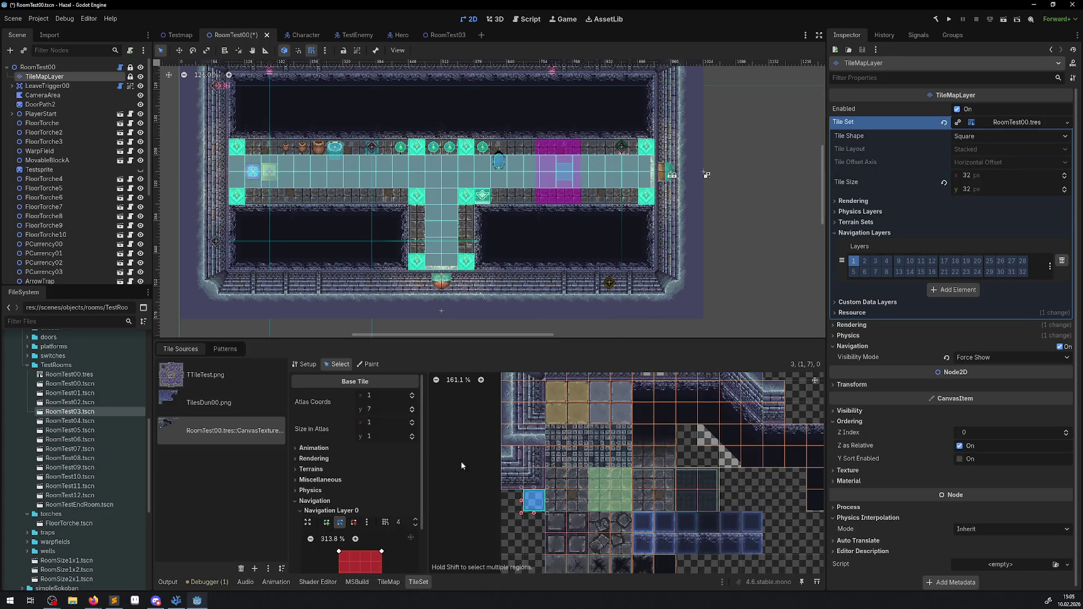
scroll(571, 416, up, 2)
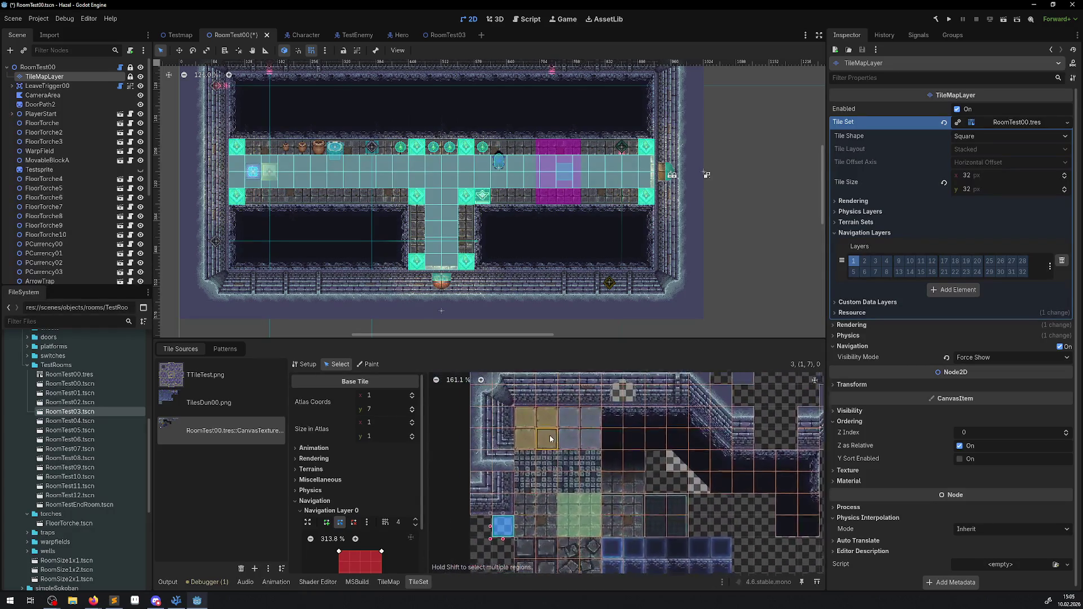
scroll(522, 488, down, 2)
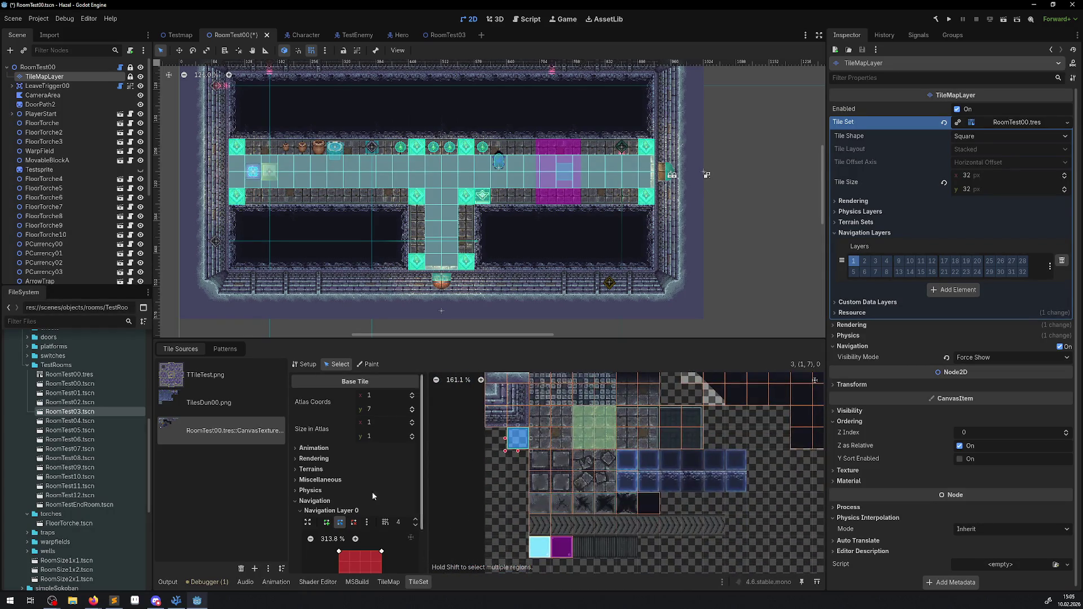
click(315, 501)
scroll(567, 446, up, 1)
click(568, 446)
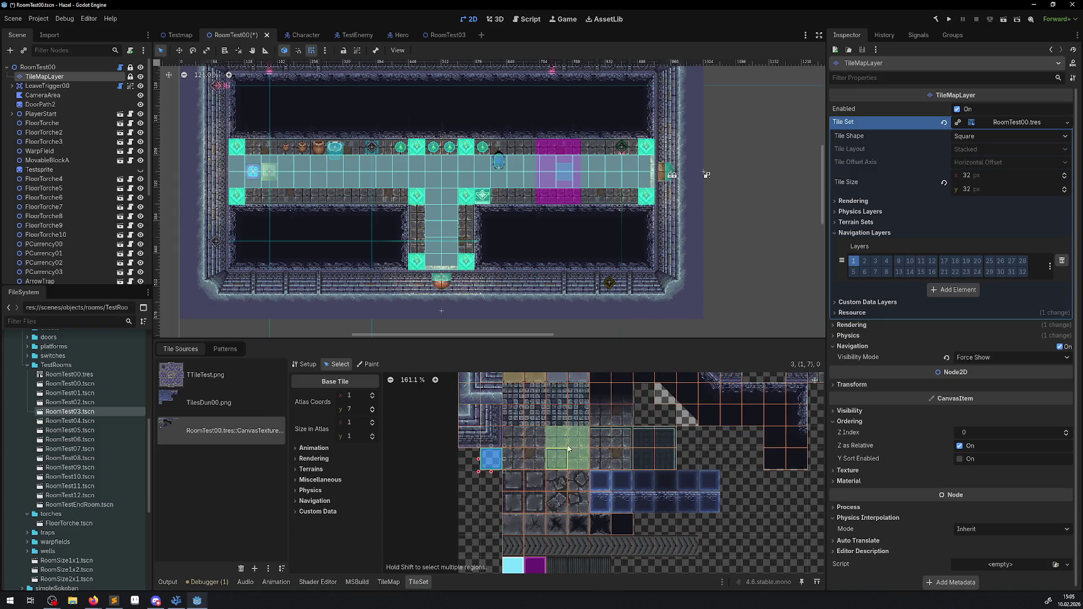
click(299, 447)
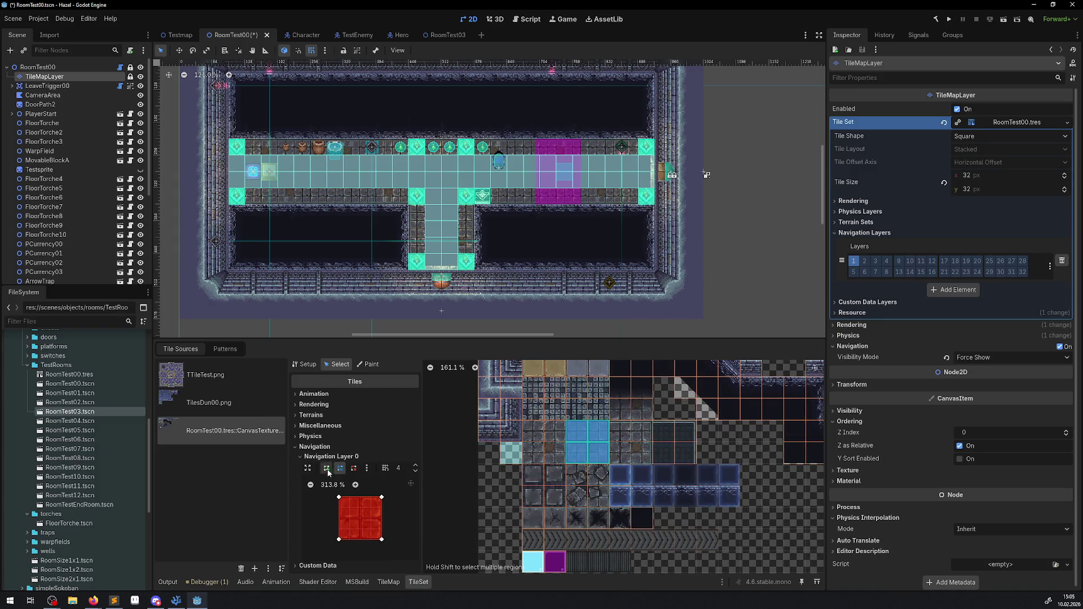
Delete the tile's Navigation Layer 0 polygon points and save the scene.
click(380, 499)
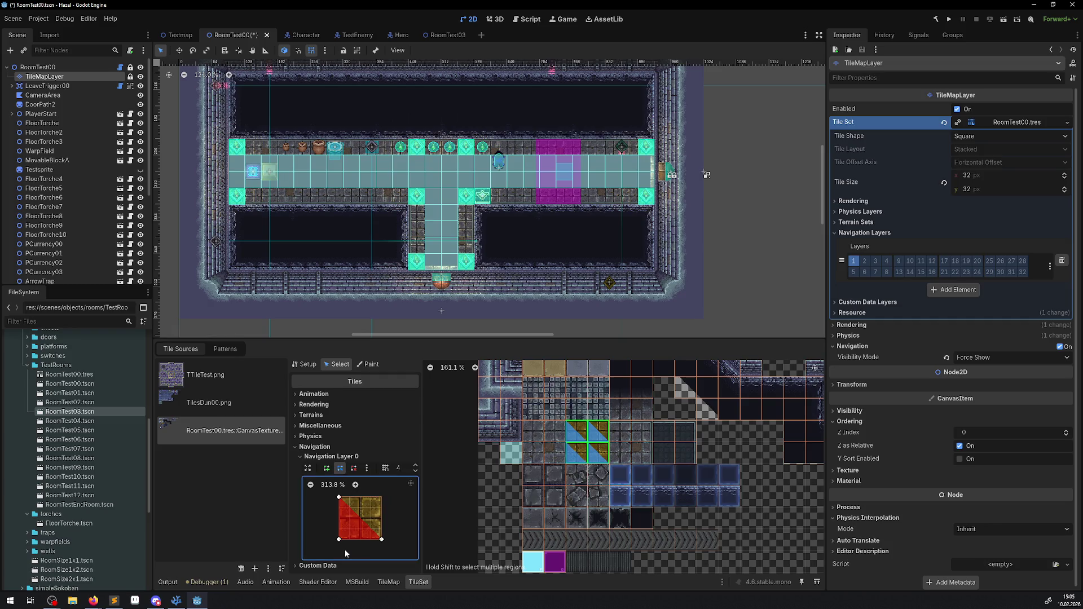
click(351, 469)
click(339, 540)
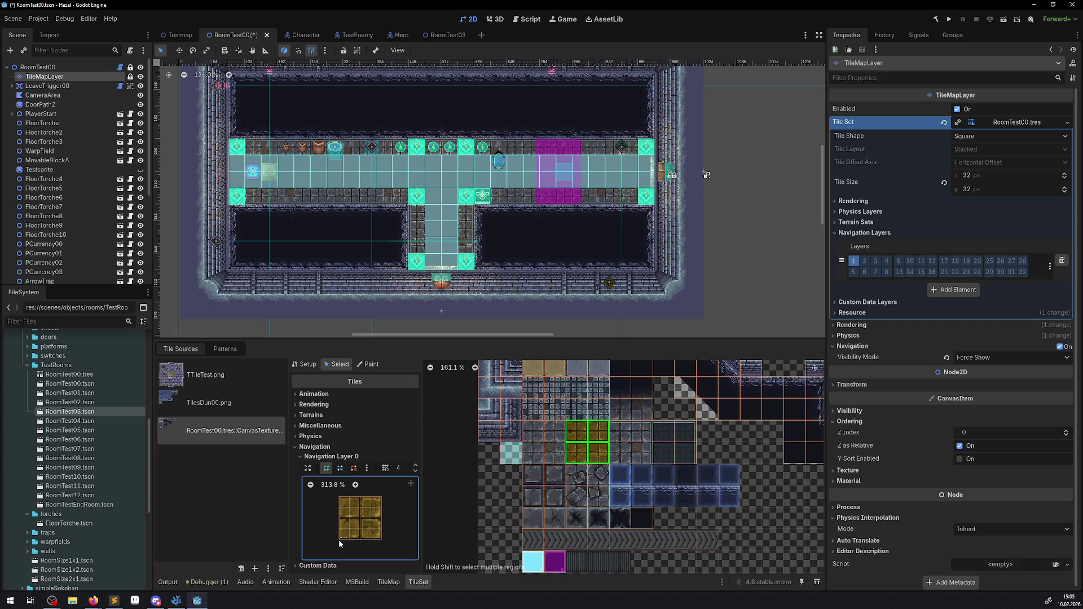
key(ctrl+s)
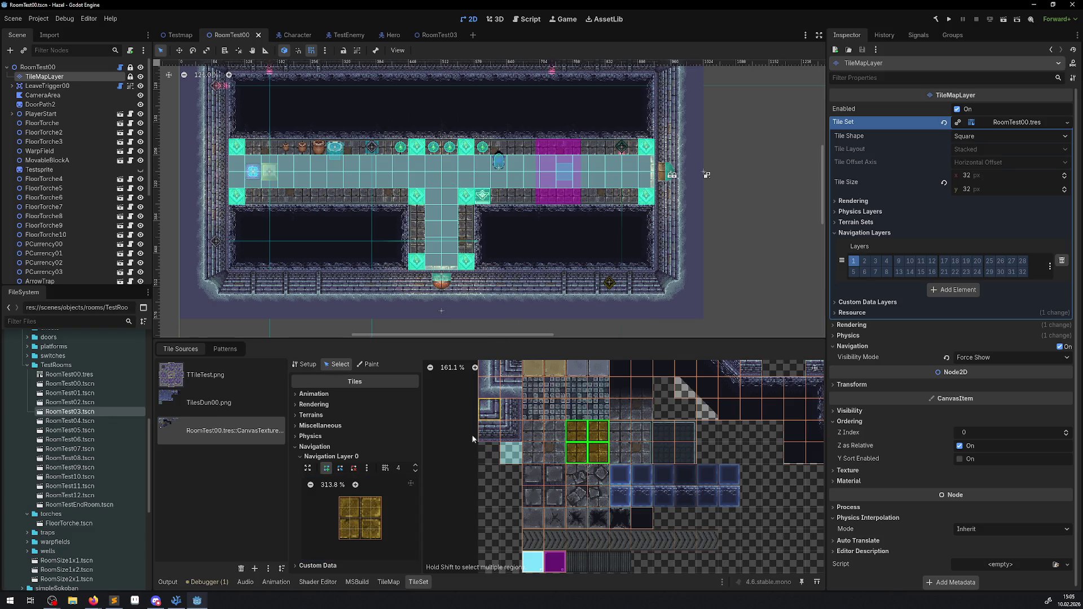
click(308, 365)
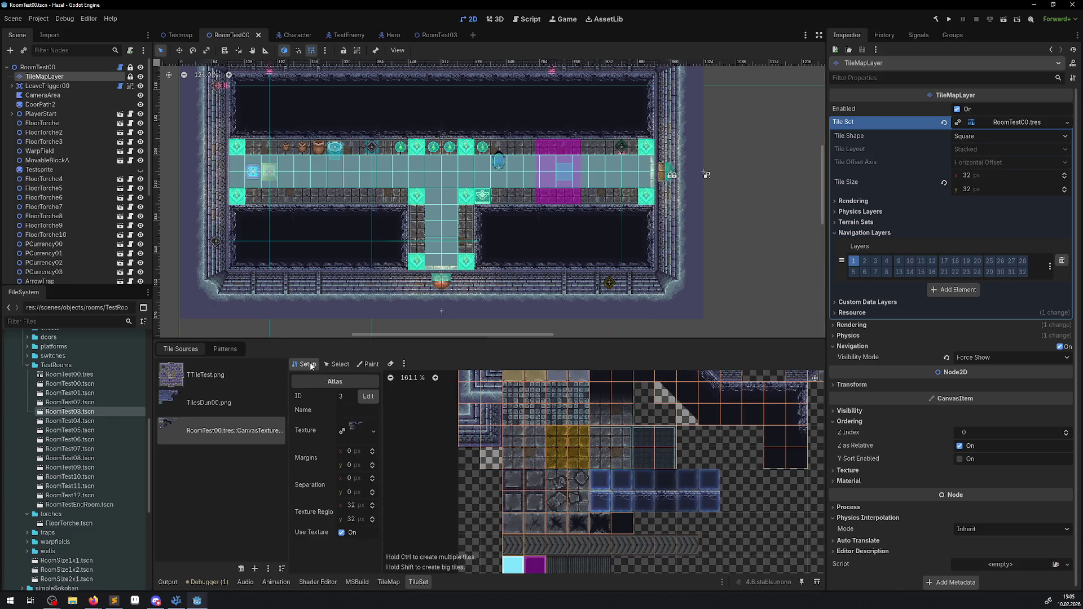
Run the game and walk the hero right along the top corridor.
click(950, 19)
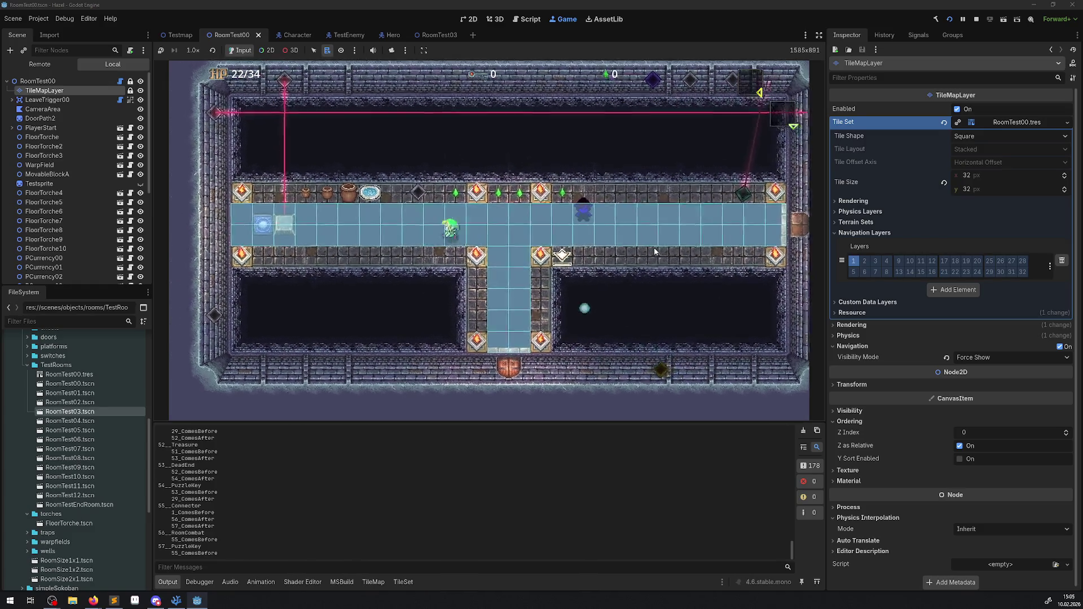
key(Right)
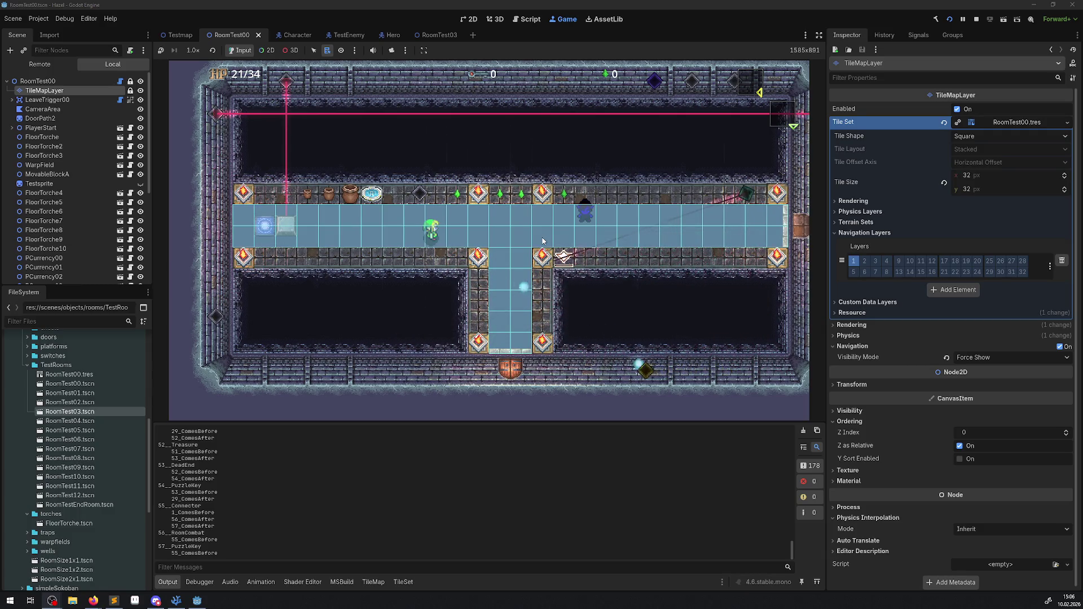
key(Right)
key(Right)
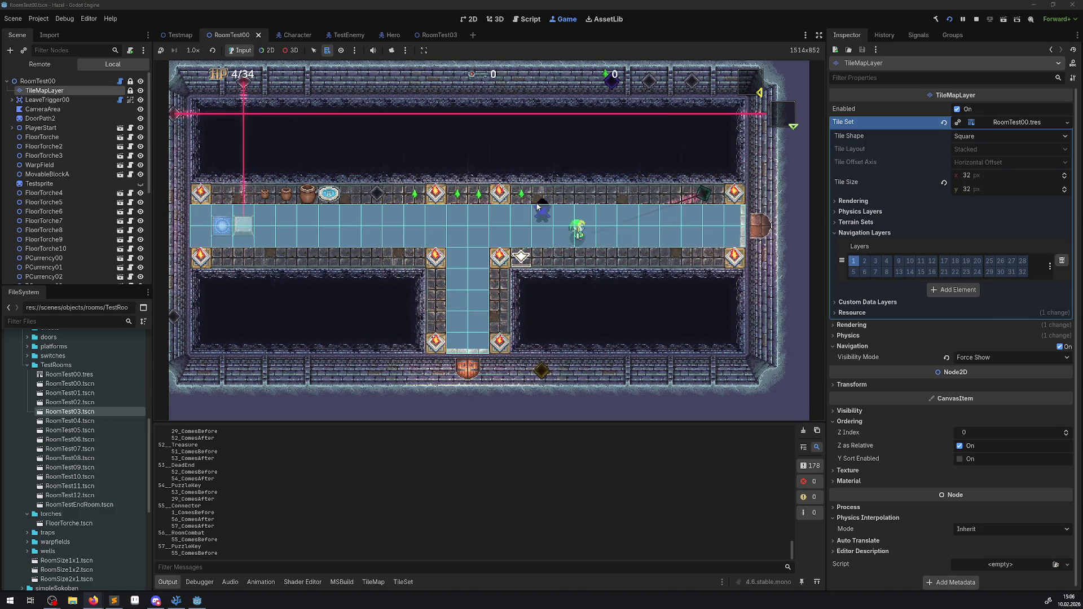
In the Remote scene tree, expand GameModeNode > IngameManager > FloorManager > Floor_0 > Room_0.
click(40, 65)
click(12, 100)
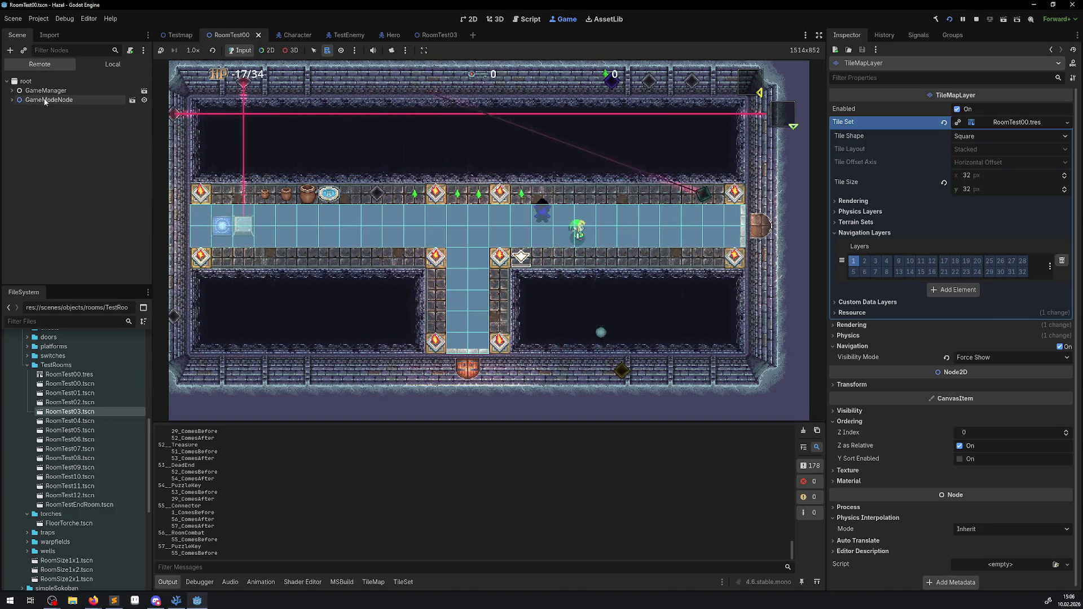
click(17, 109)
click(22, 128)
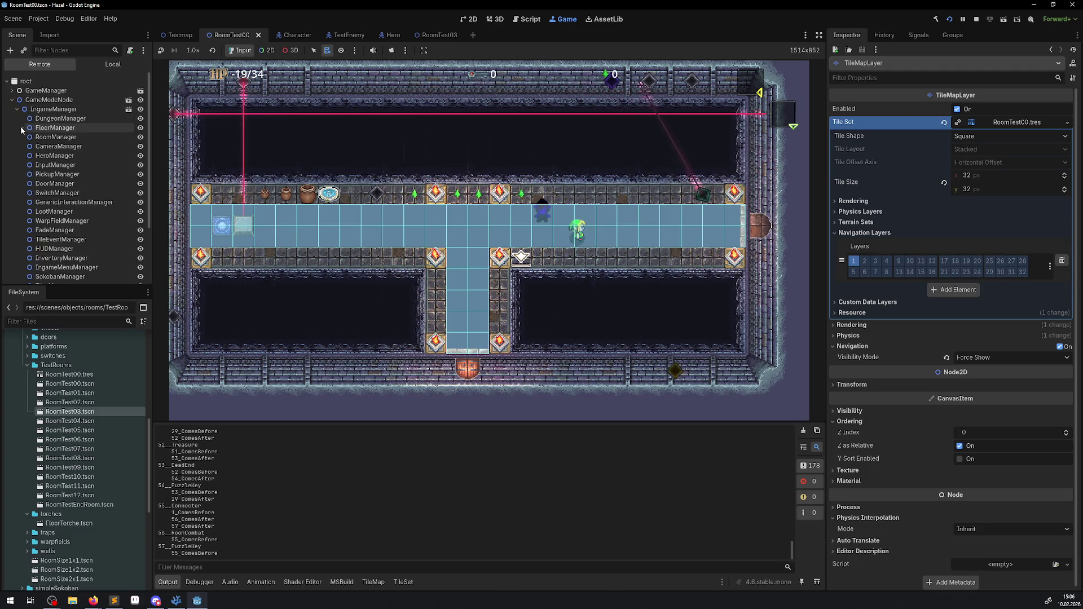
click(27, 137)
click(32, 146)
scroll(50, 167, down, 10)
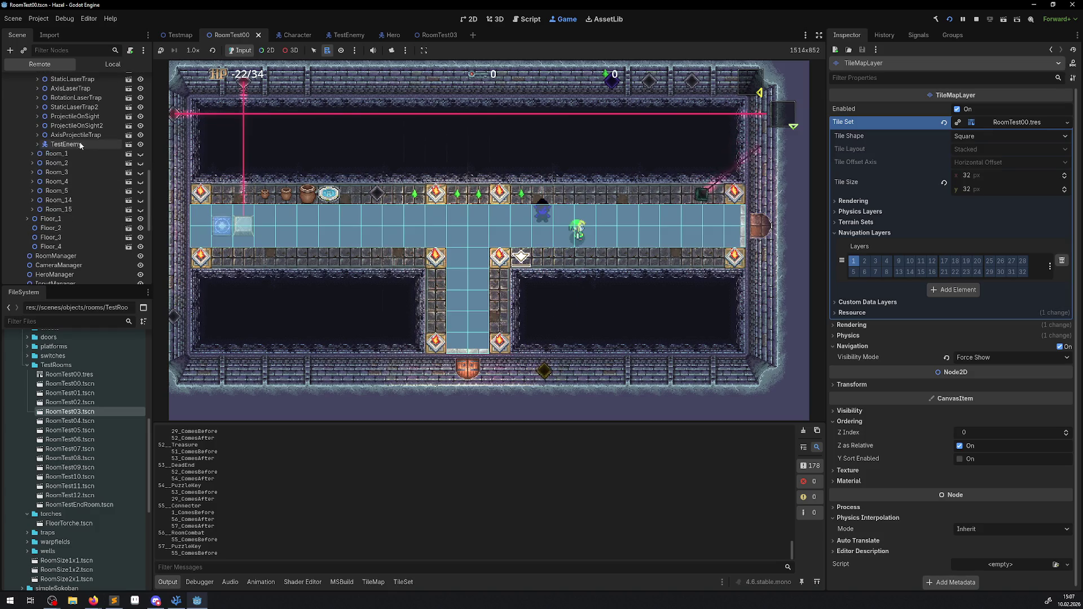
Inspect the live TestEnemy and its NavigationAgent2D settings, then stop the game.
click(81, 145)
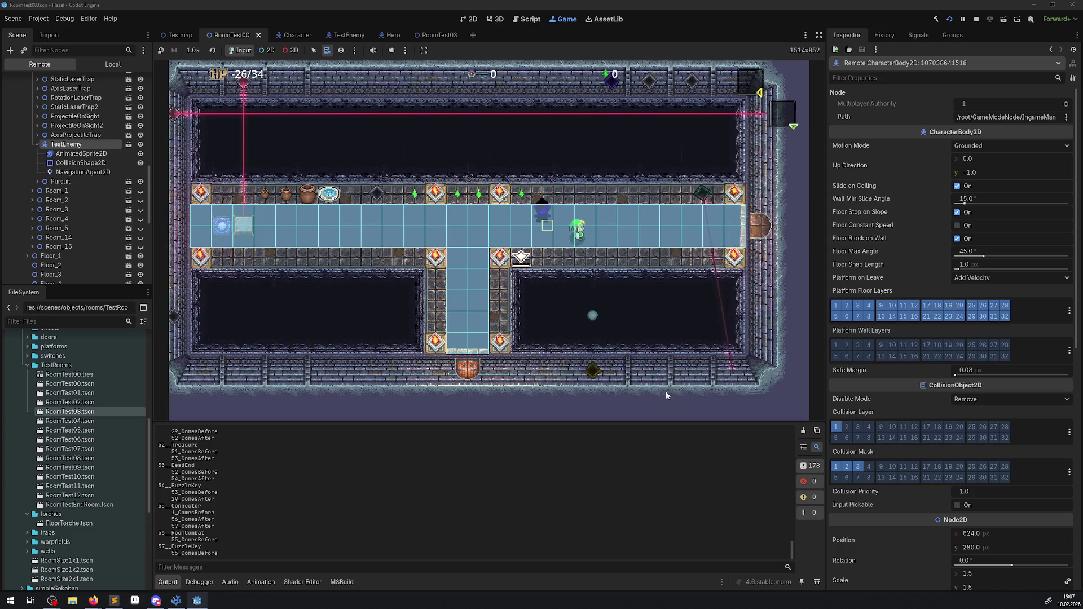
click(62, 173)
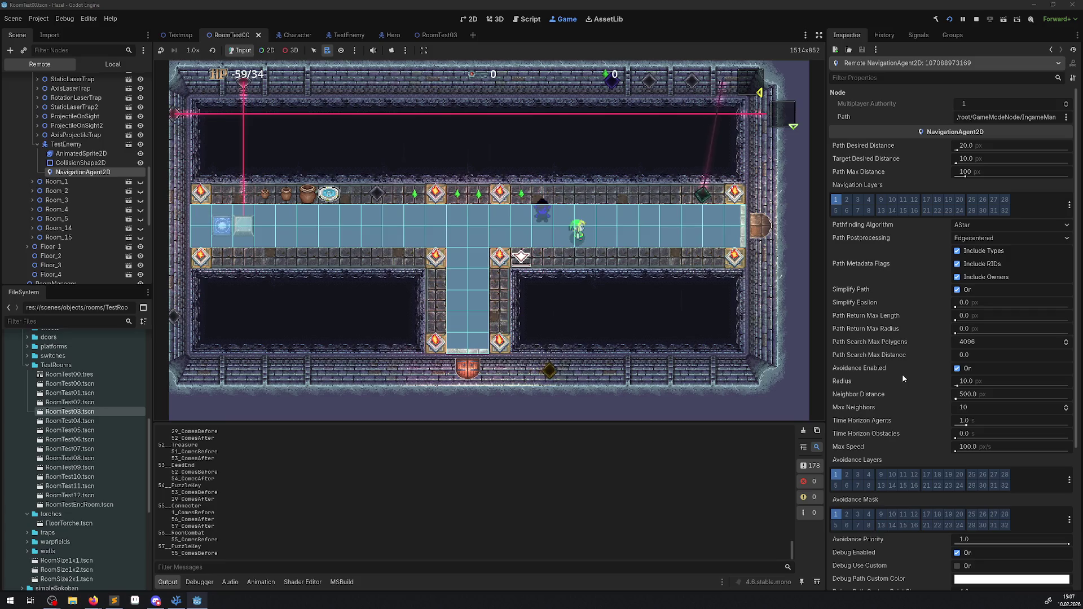
scroll(902, 374, down, 3)
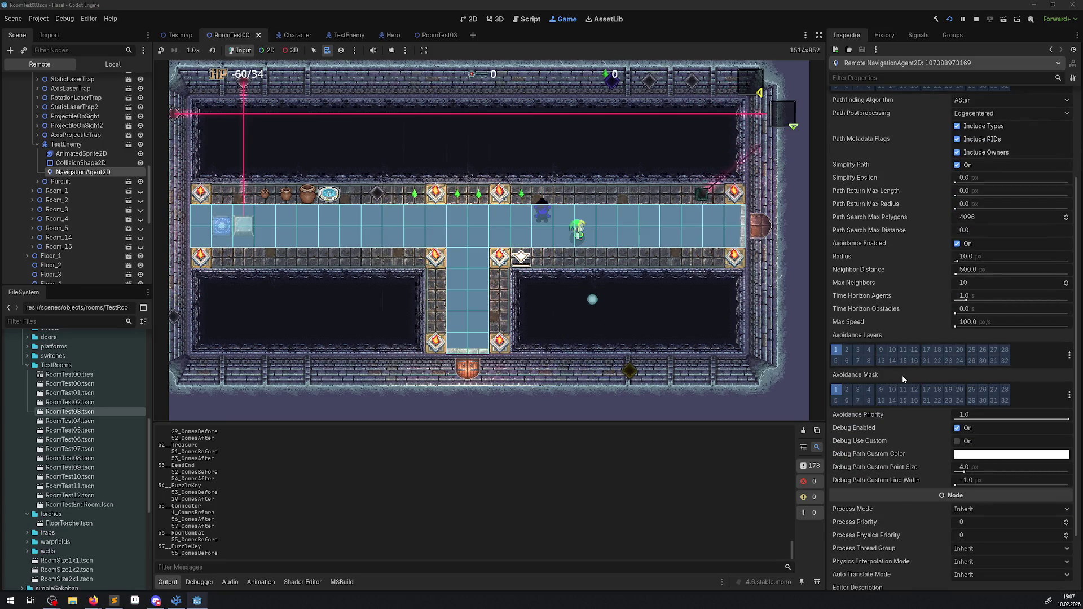
scroll(903, 375, down, 2)
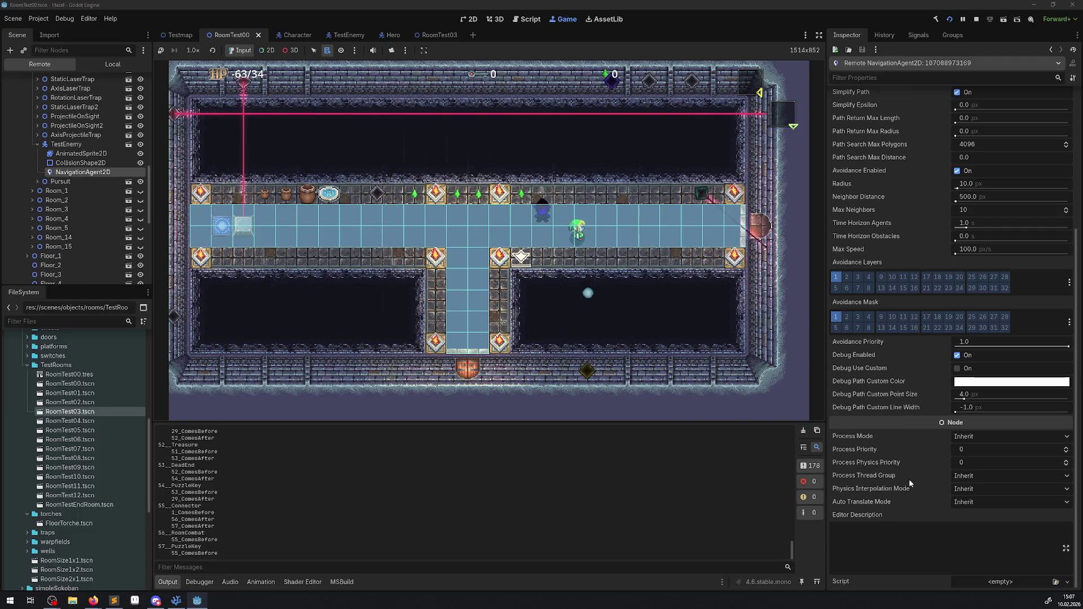
click(976, 20)
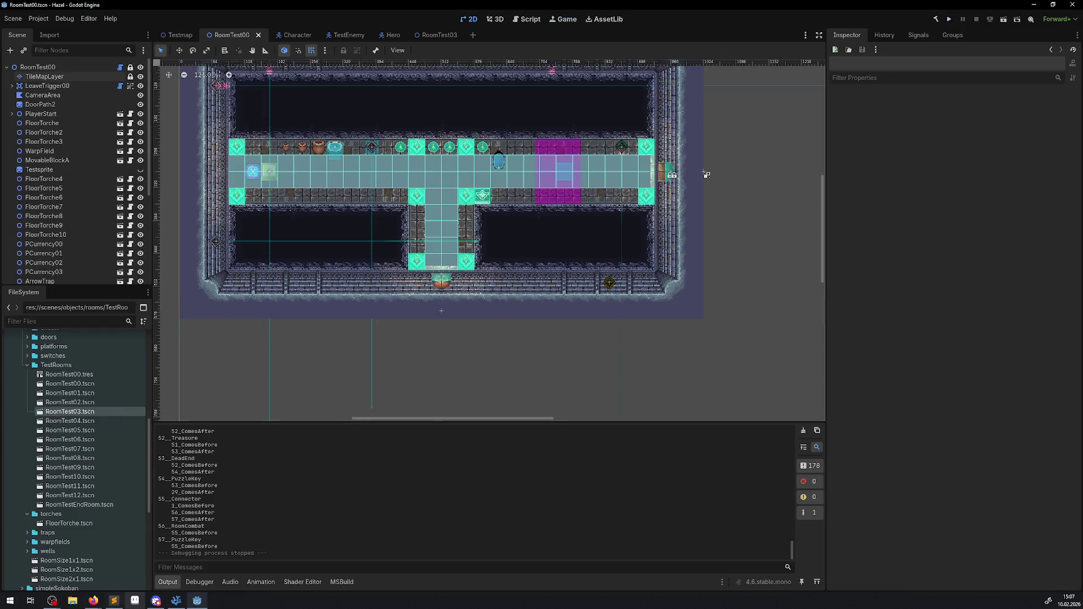
Change the Vector2 target on line 21 of PBaseEnemy.cs from (-360, 96) to (0.0f, 64.0f).
key(alt+Tab)
double_click(478, 281)
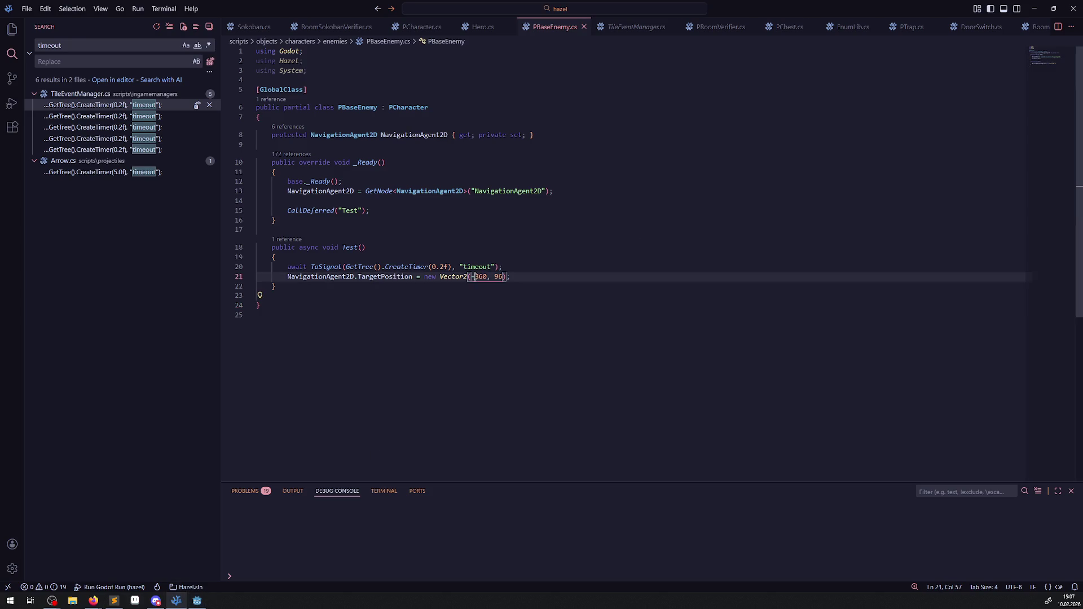
key(BackSpace)
text(0.0f)
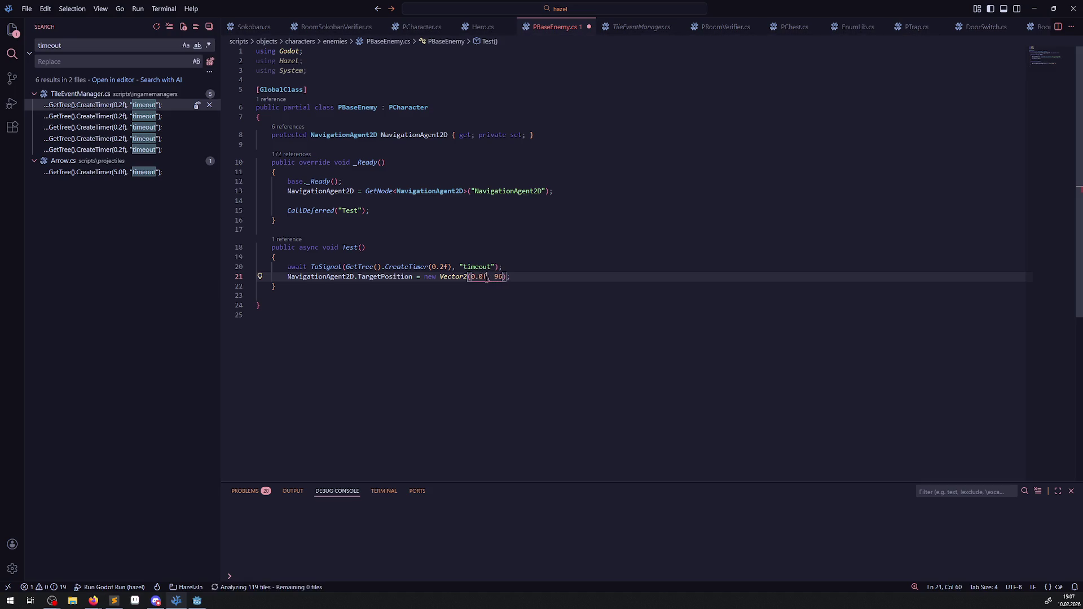
double_click(497, 277)
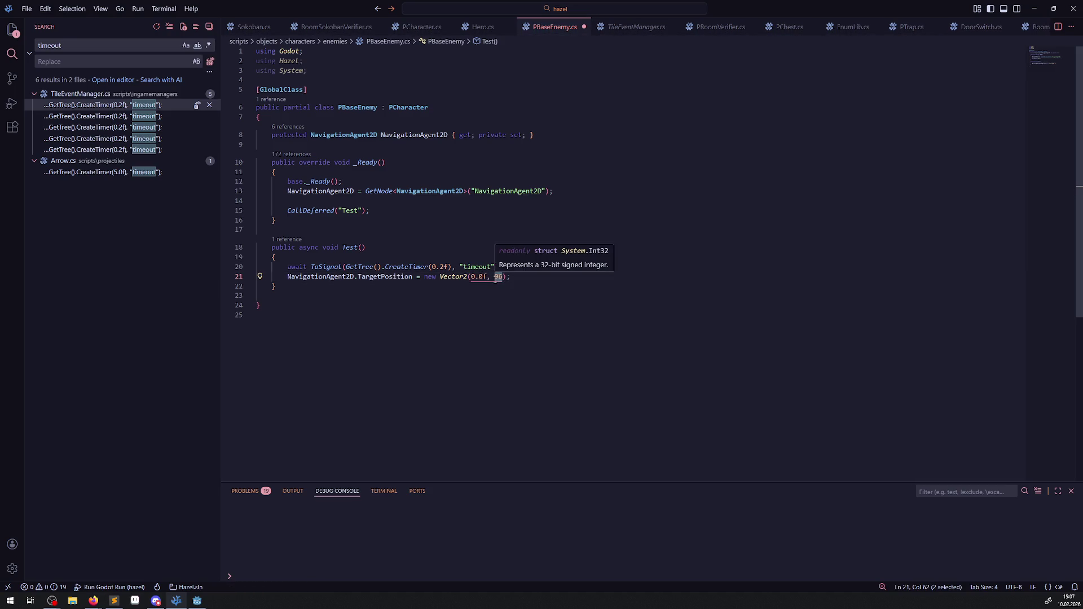
text(0f)
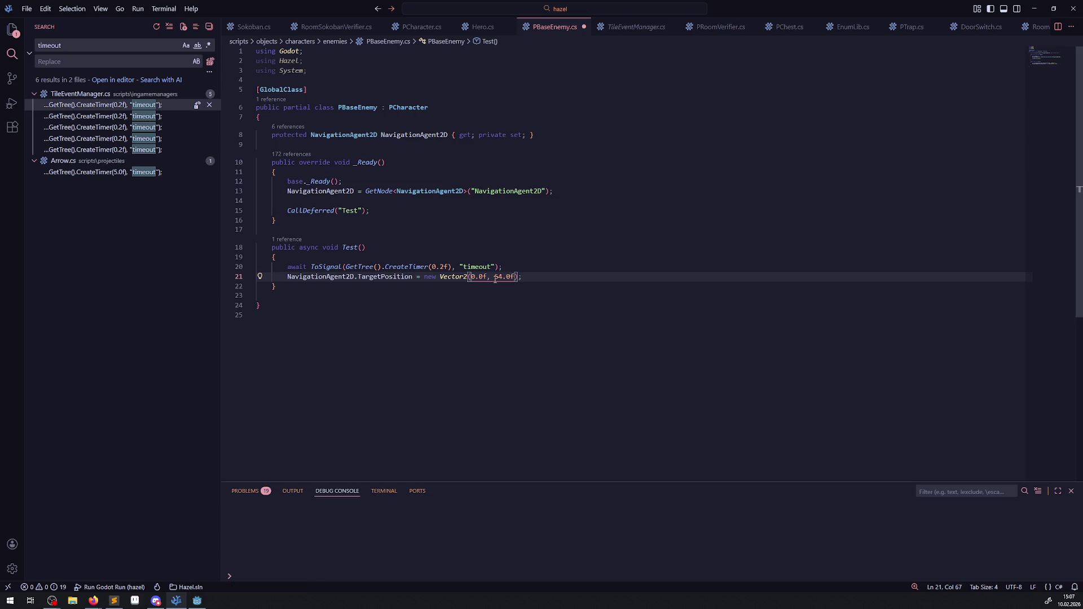
click(480, 305)
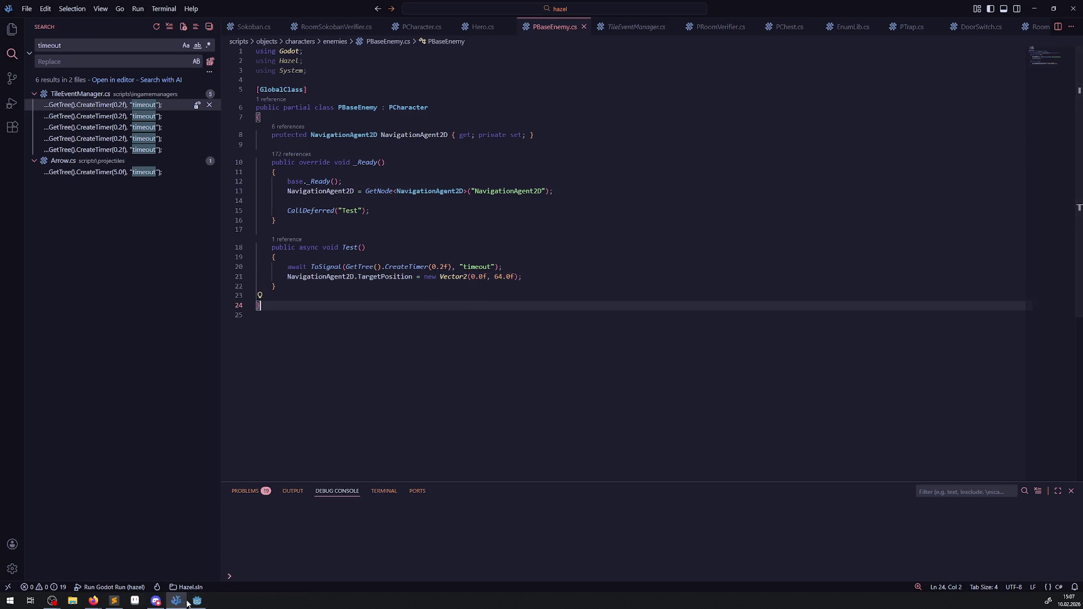
key(alt+Tab)
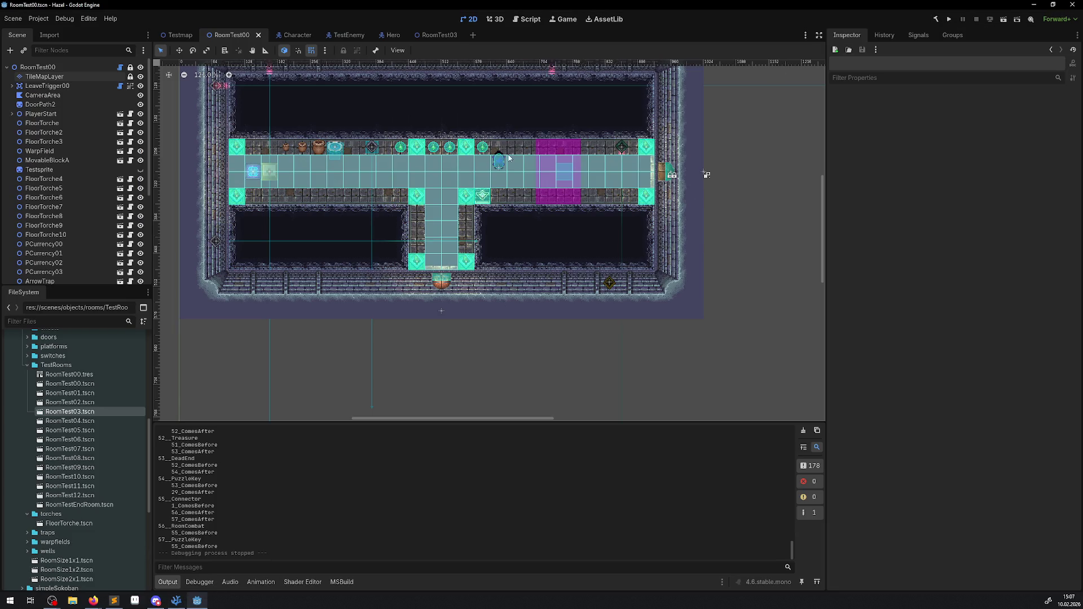
Move TestEnemy left to (528, 288), save RoomTest00 and start a .NET build.
scroll(502, 183, up, 4)
click(497, 153)
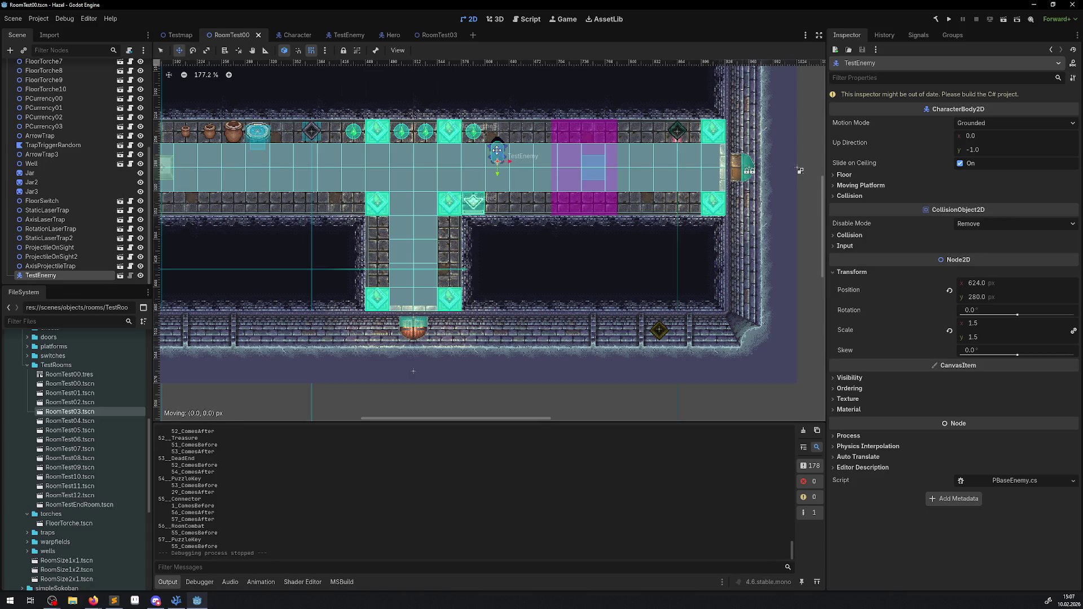
mouse_move(497, 150)
mouse_down()
mouse_move(431, 154)
mouse_move(423, 189)
mouse_move(419, 150)
mouse_move(426, 155)
mouse_up()
scroll(425, 151, up, 5)
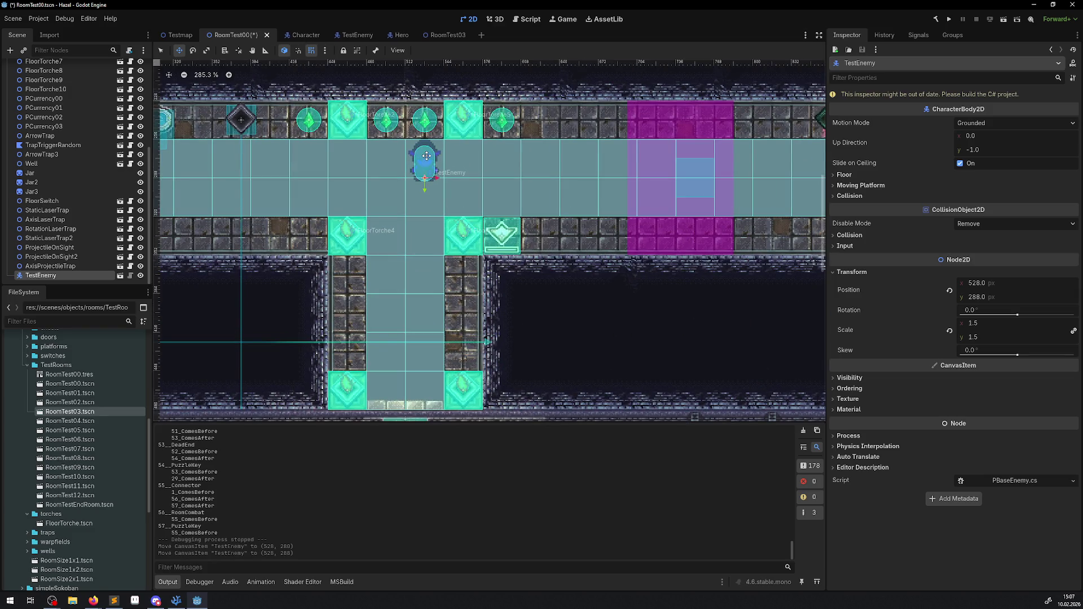
key(ctrl+s)
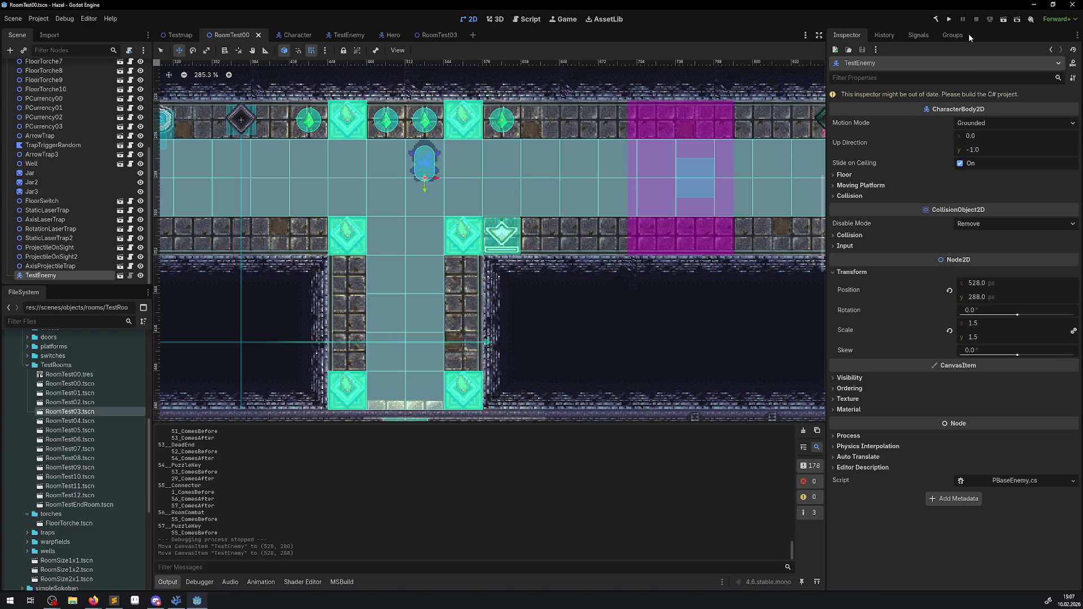
click(936, 23)
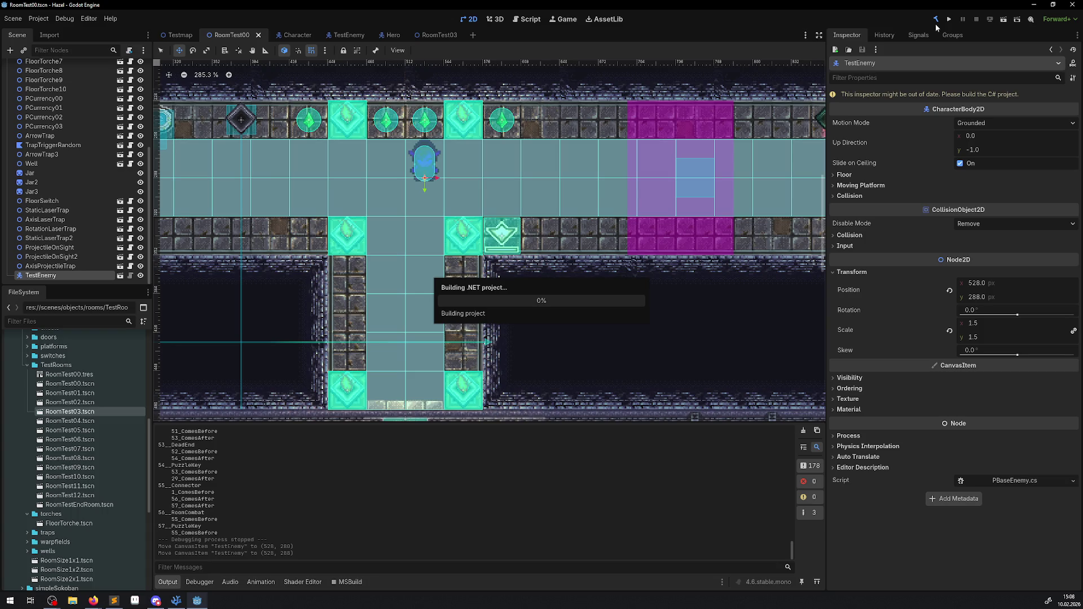
Run the rebuilt game and play RoomTest00, then bring the pathfinding guide forward.
click(949, 21)
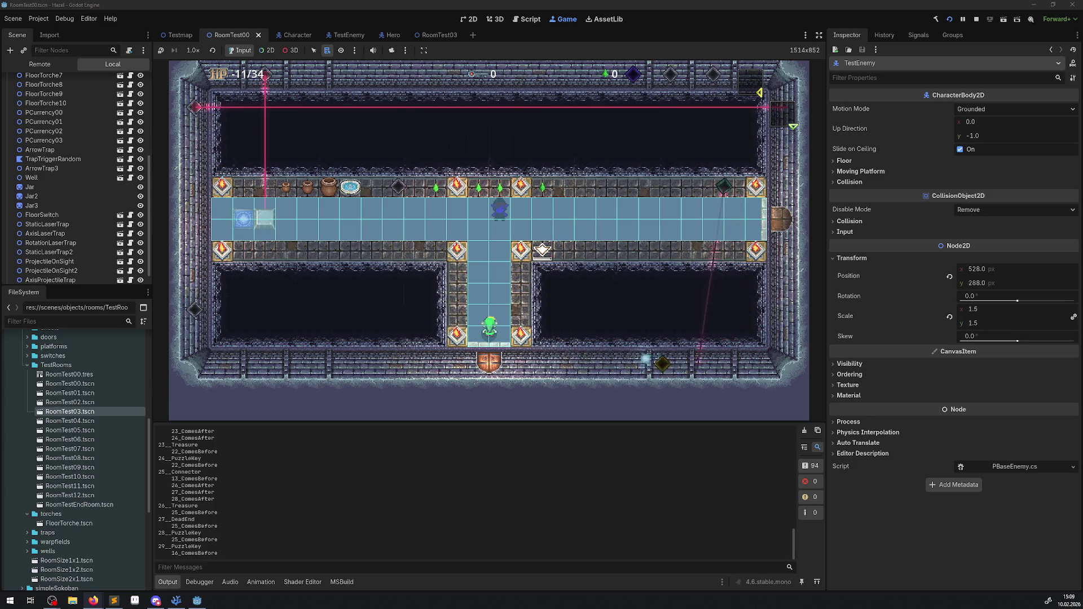
key(alt+Tab)
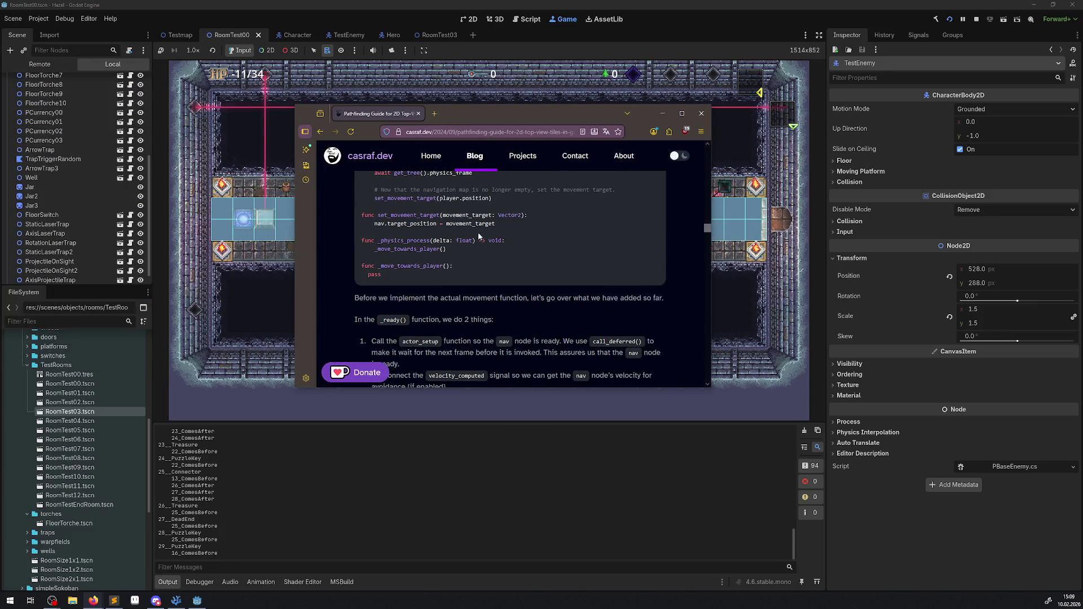
Zoom the guide to 130%, enlarge its window and read the enemy script and avoidance section.
ctrl+scroll(479, 236, up, 3)
ctrl+scroll(473, 245, down, 2)
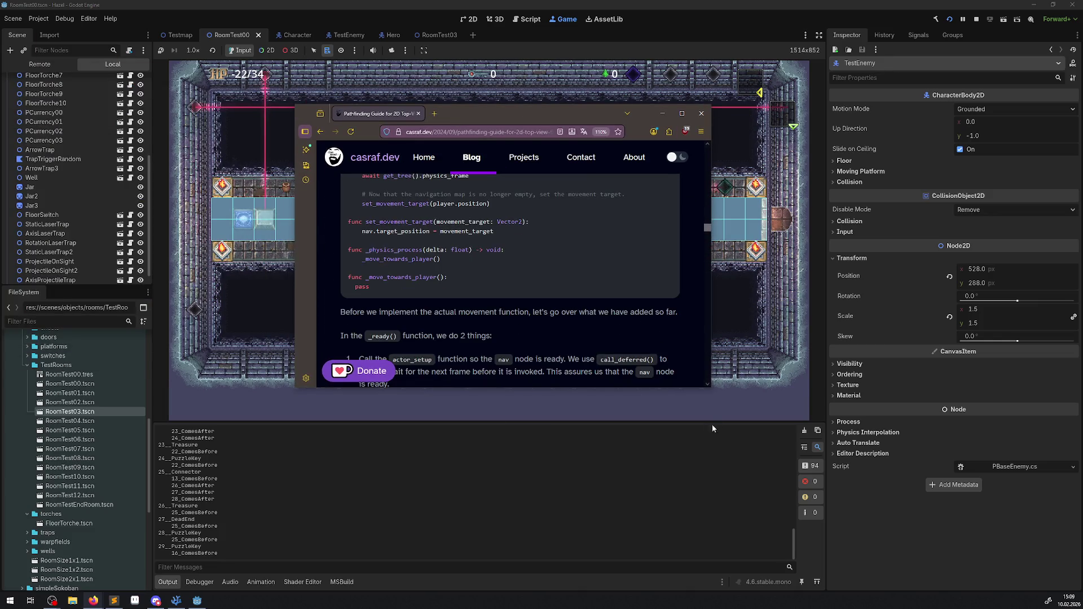
drag(711, 388, 953, 543)
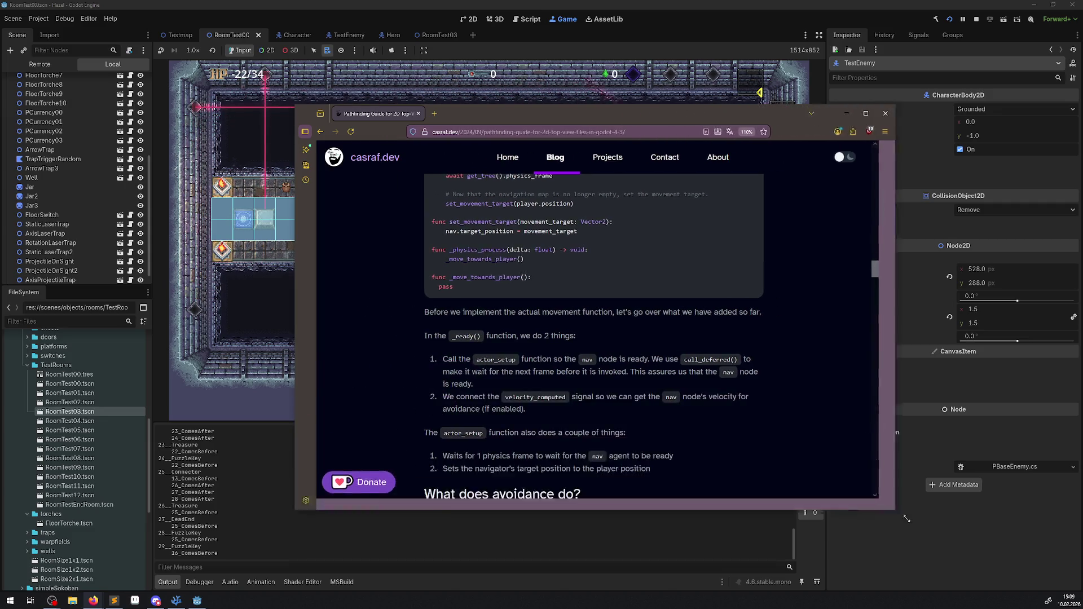
scroll(579, 280, up, 3)
key(ctrl+plus)
key(ctrl+plus)
scroll(579, 280, up, 1)
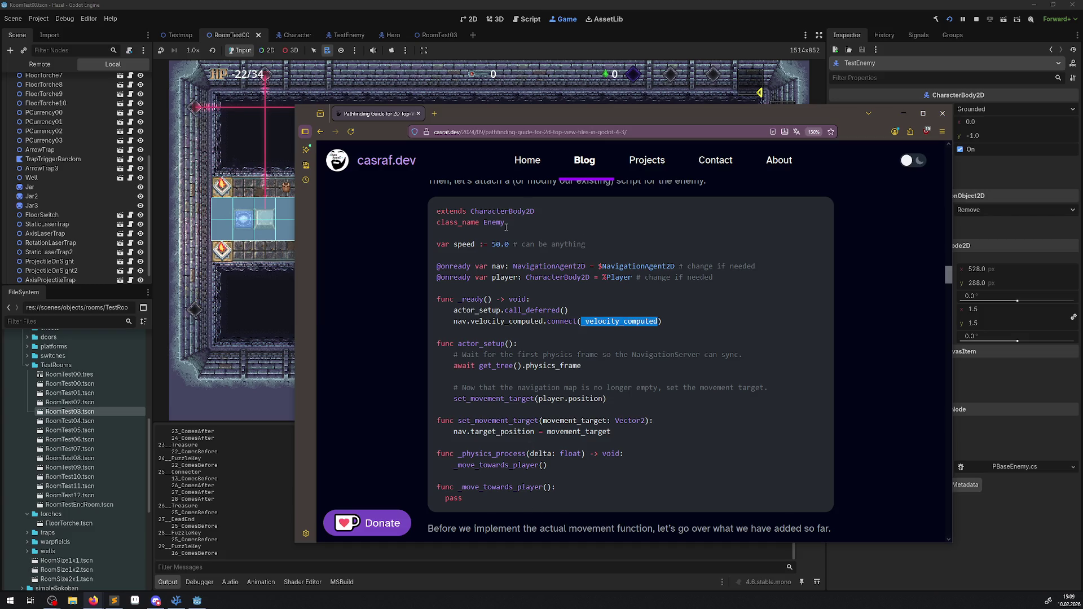
mouse_move(437, 244)
mouse_down()
mouse_move(530, 529)
mouse_move(592, 393)
mouse_move(588, 220)
mouse_up()
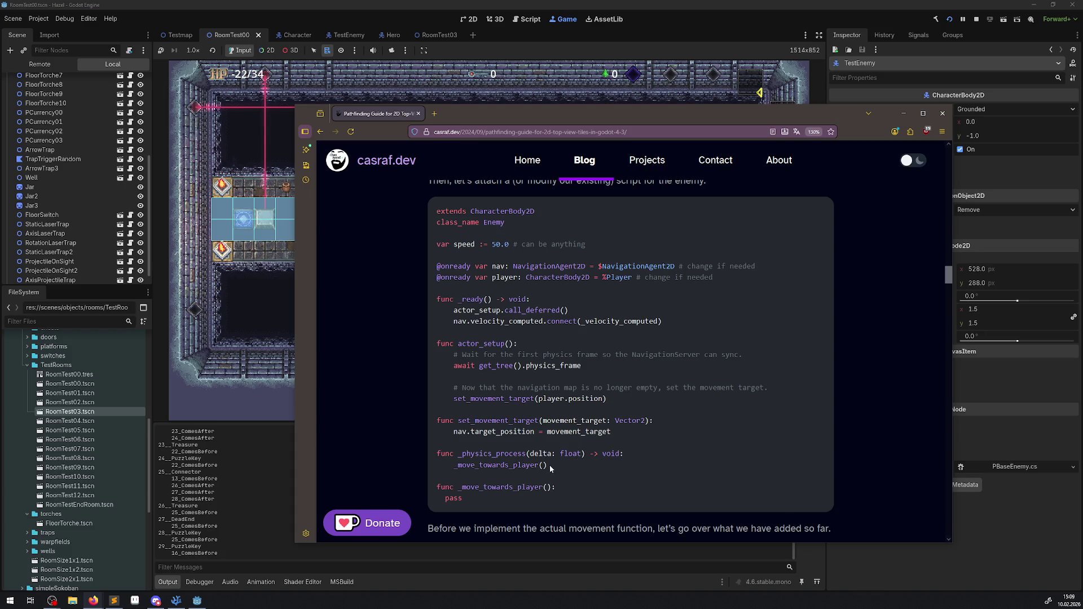
scroll(527, 497, down, 2)
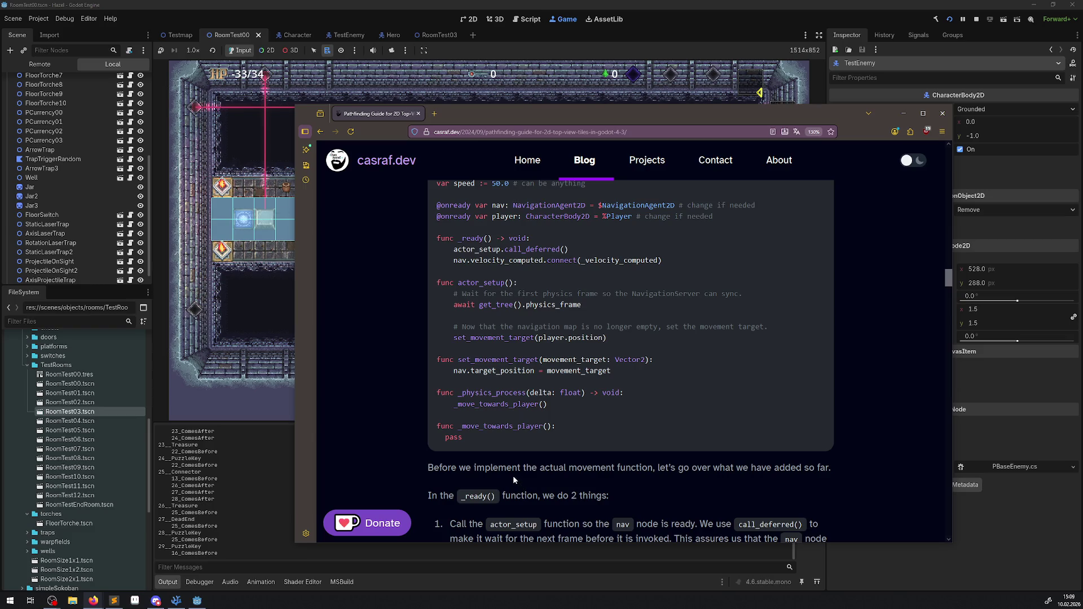
scroll(511, 476, down, 2)
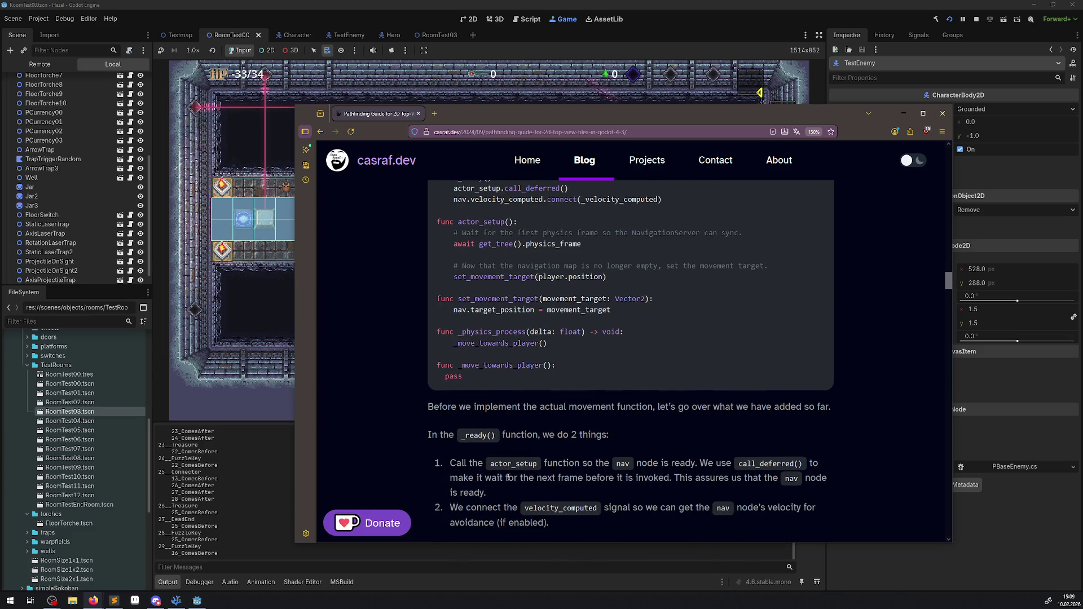
scroll(507, 478, down, 4)
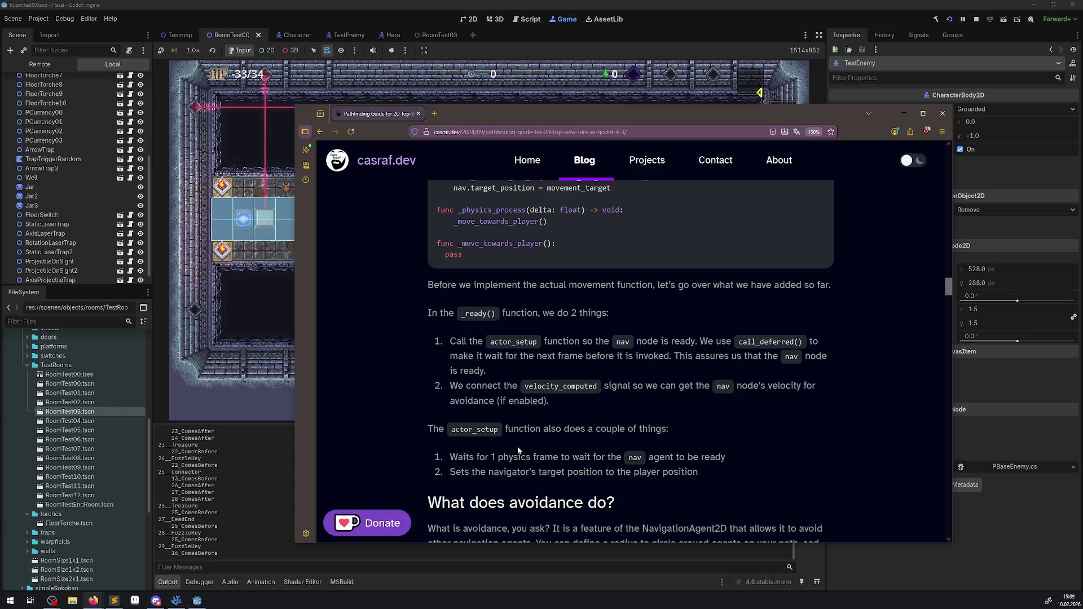
scroll(518, 450, down, 2)
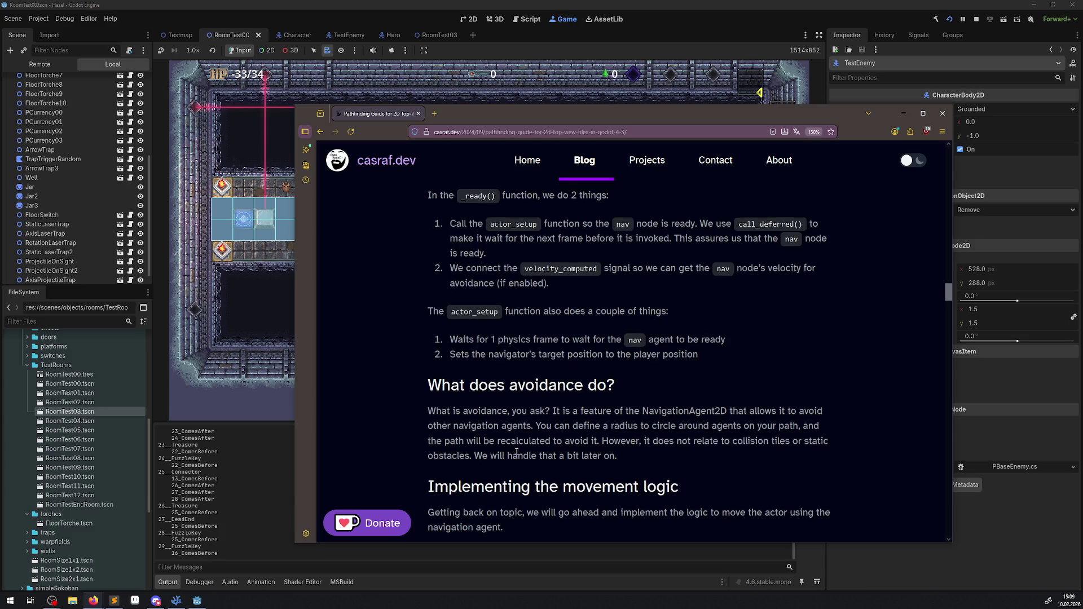
scroll(516, 451, up, 2)
scroll(516, 452, down, 4)
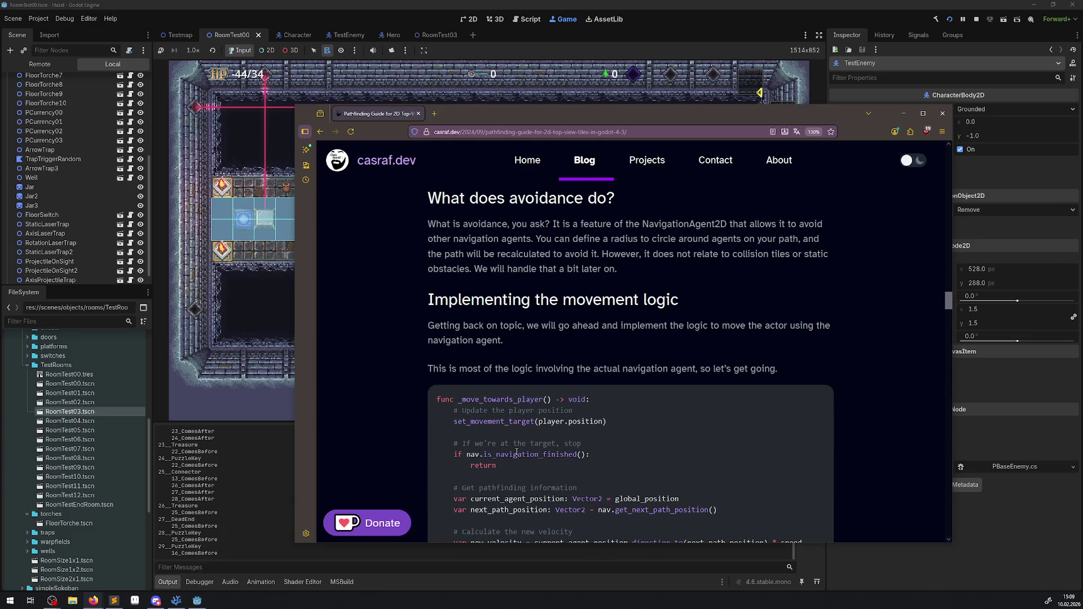
Scroll through the guide's movement-logic code down to the move_and_slide() line.
scroll(516, 453, down, 1)
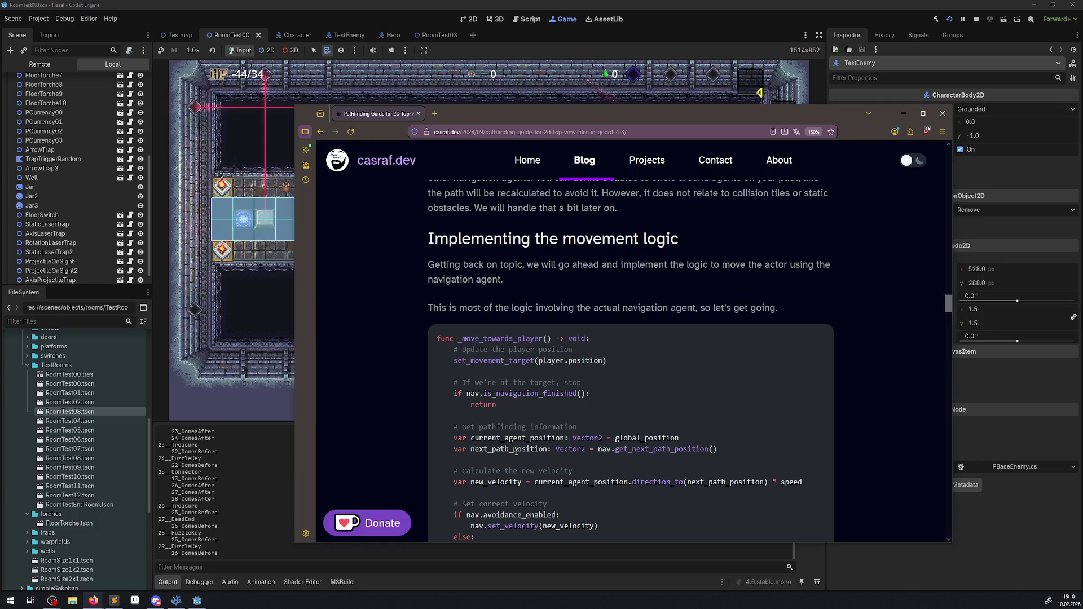
scroll(516, 452, down, 1)
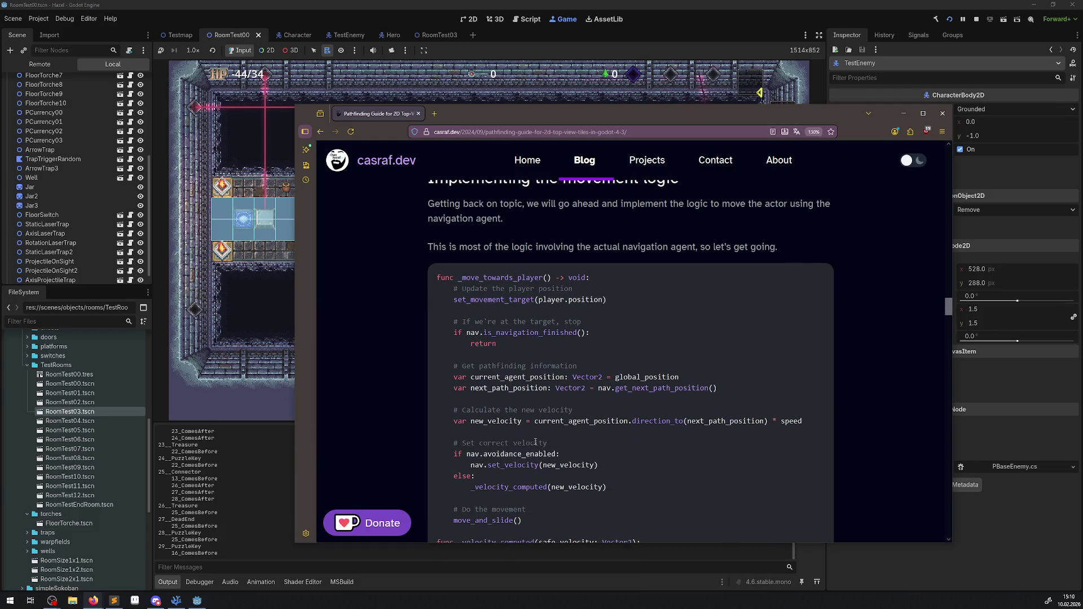
scroll(536, 443, down, 1)
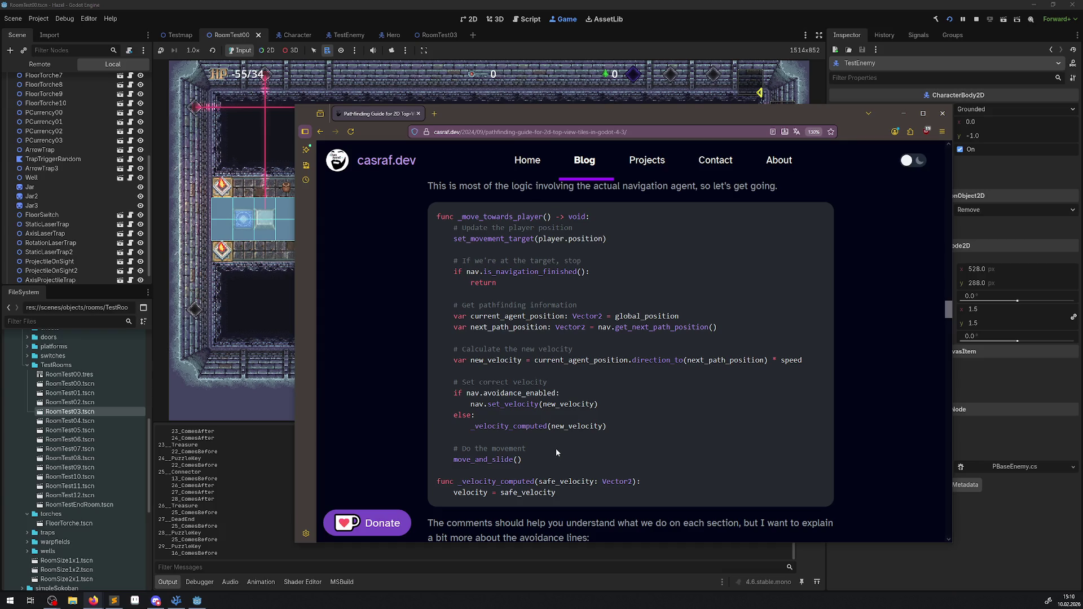
scroll(553, 446, up, 1)
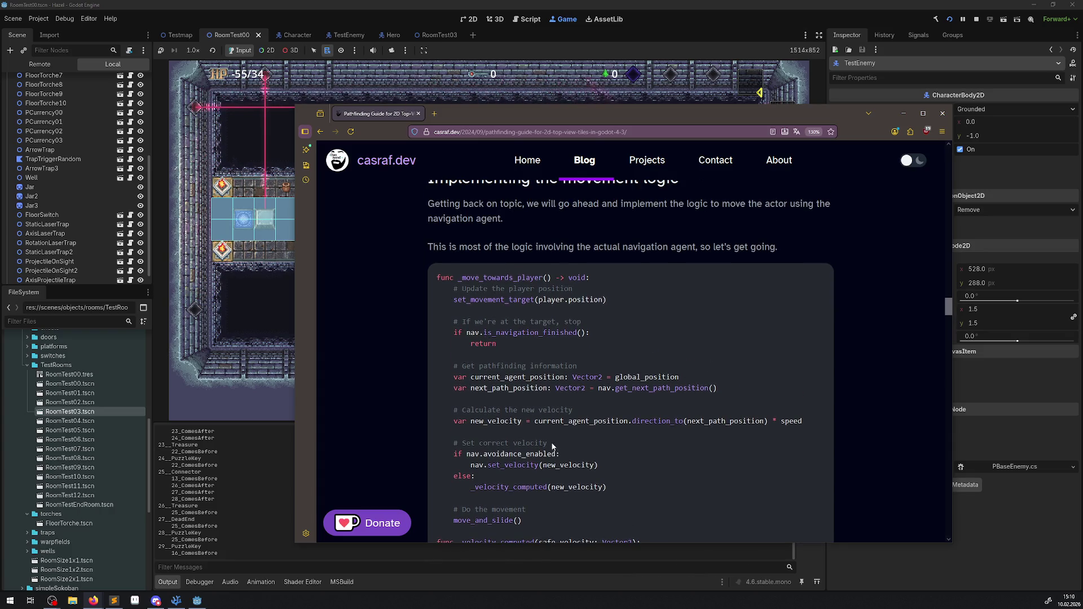
scroll(550, 446, up, 3)
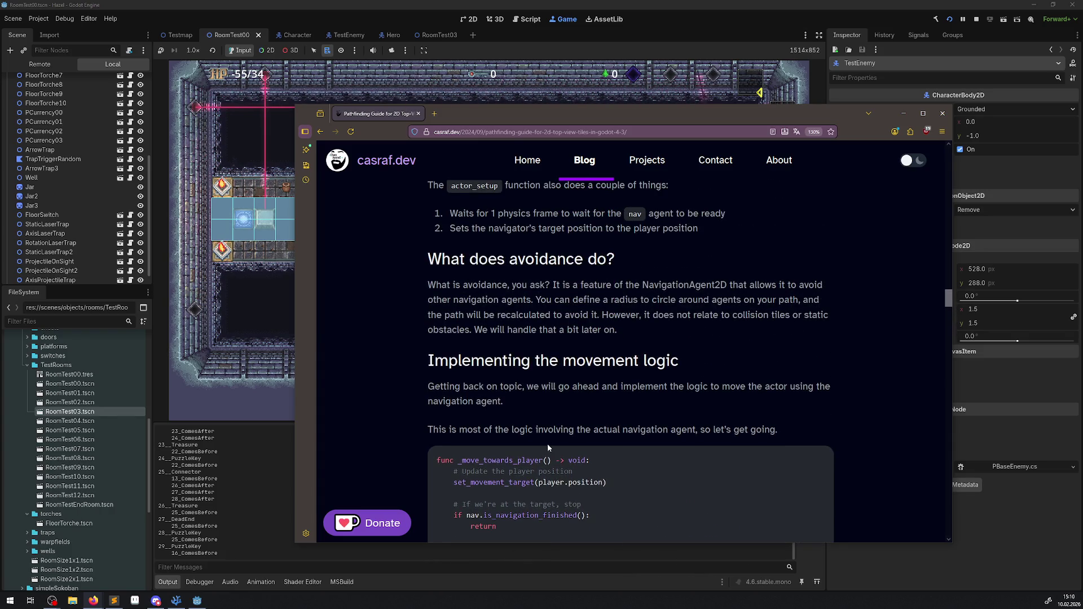
scroll(548, 447, up, 2)
scroll(548, 449, up, 2)
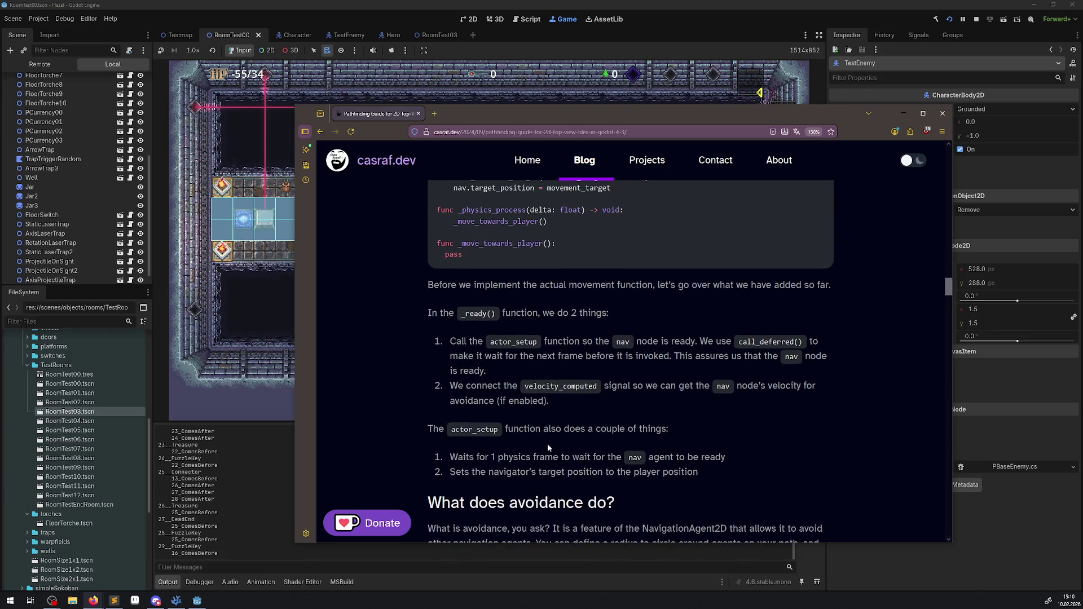
scroll(547, 444, up, 6)
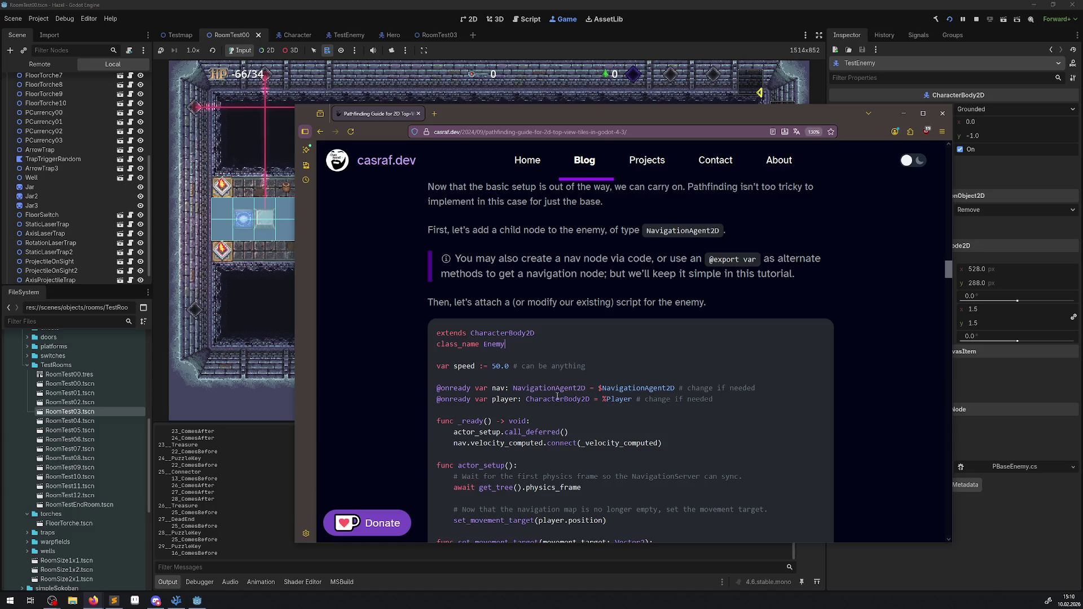
scroll(571, 422, down, 5)
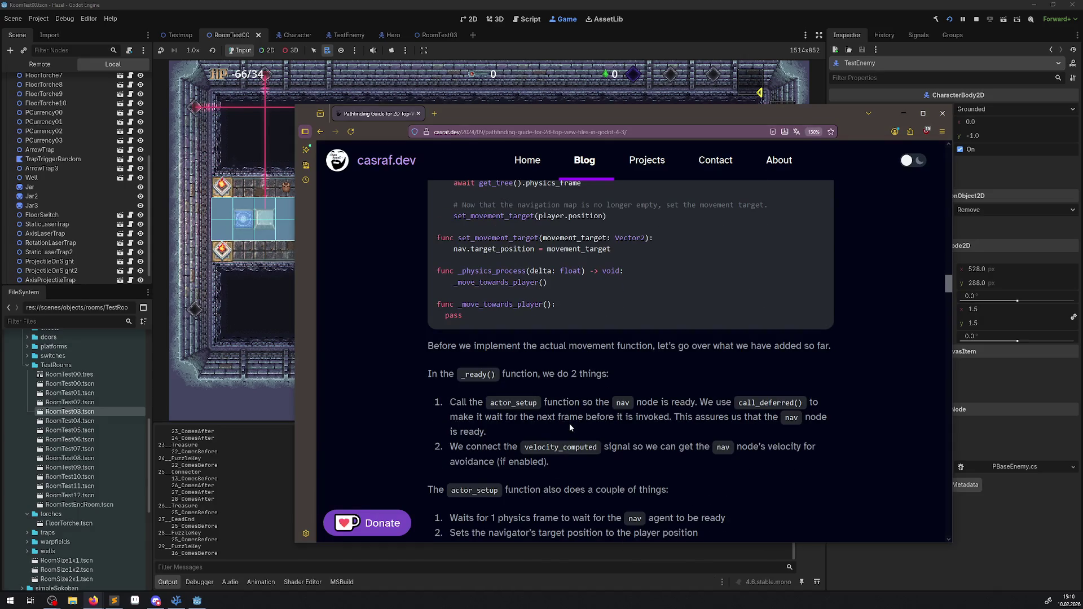
scroll(570, 424, down, 4)
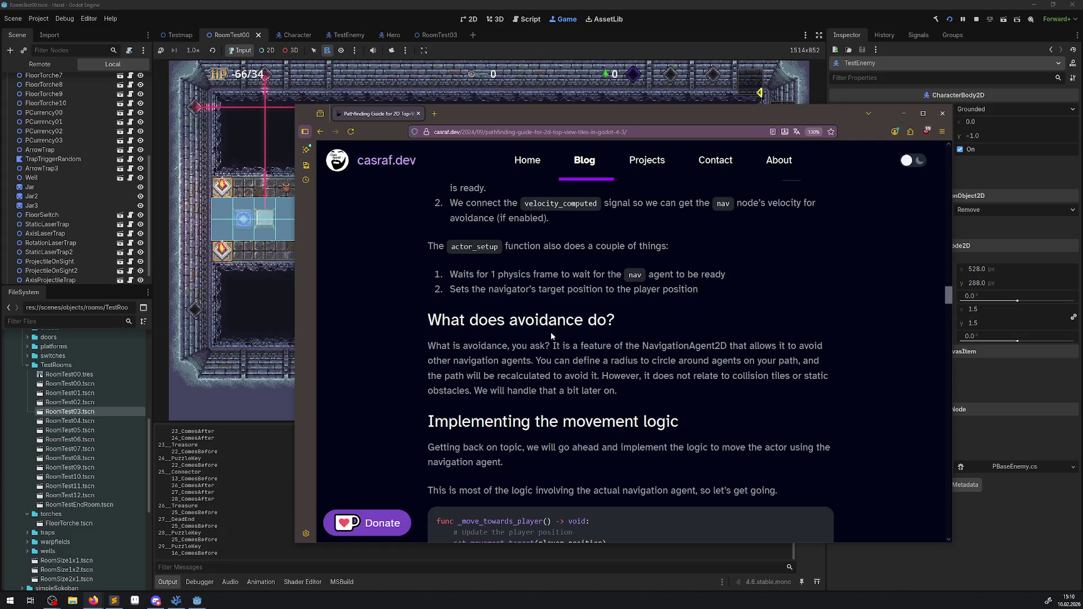
scroll(551, 336, down, 5)
scroll(547, 344, down, 1)
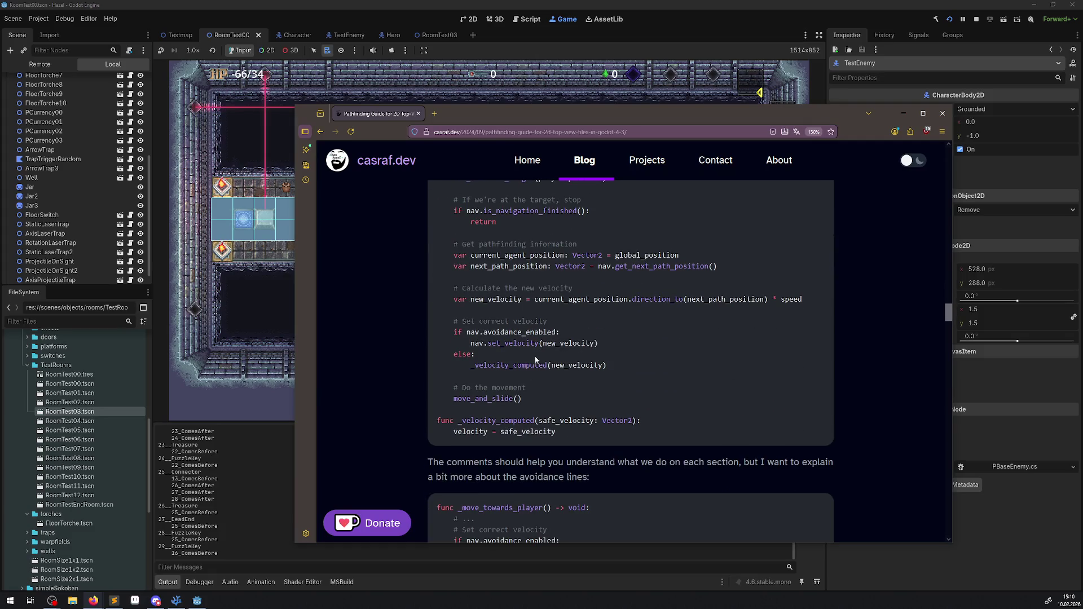
scroll(515, 409, down, 2)
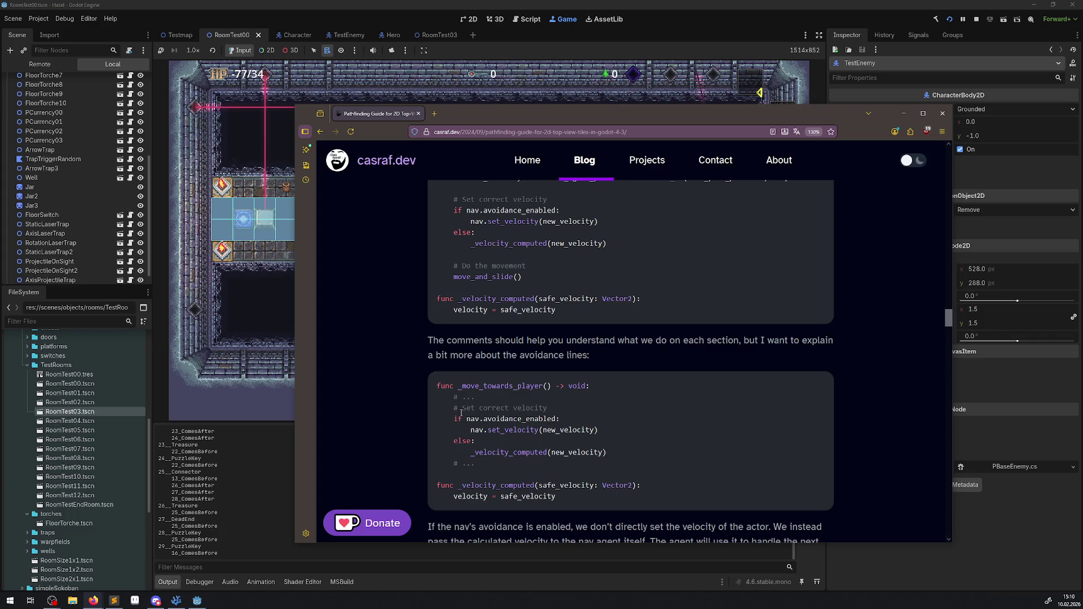
drag(538, 275, 413, 282)
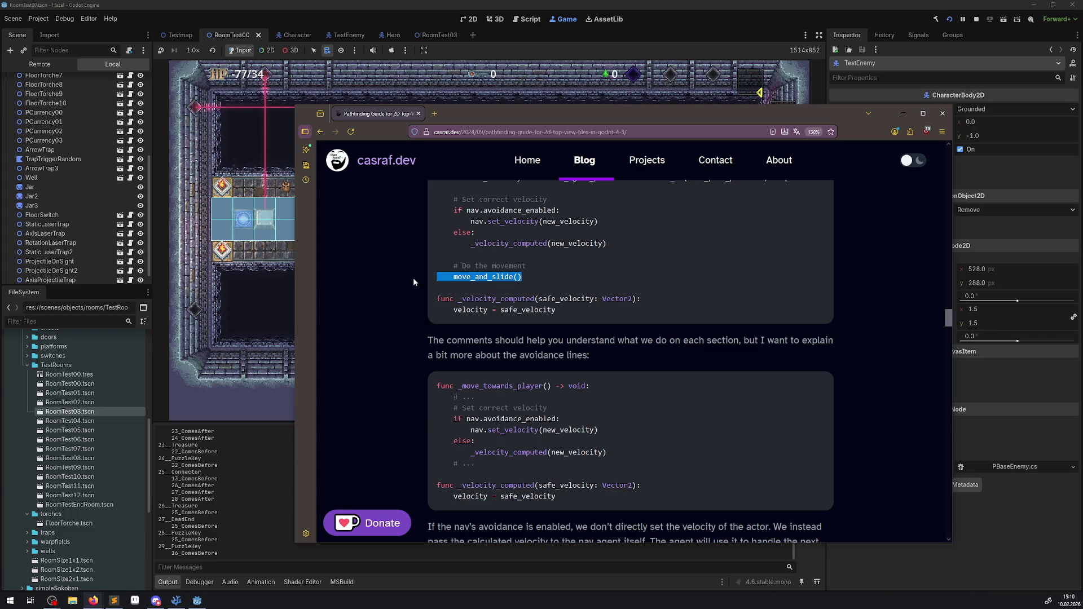
Move the guide window aside, minimize it and stop the running game.
drag(832, 112, 206, 202)
click(278, 201)
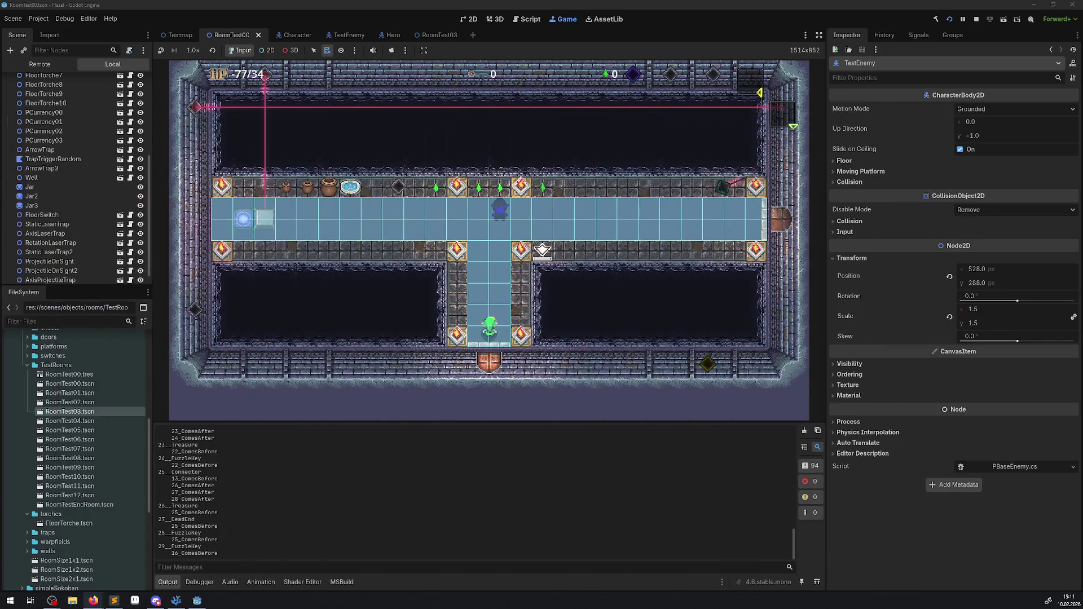
click(978, 19)
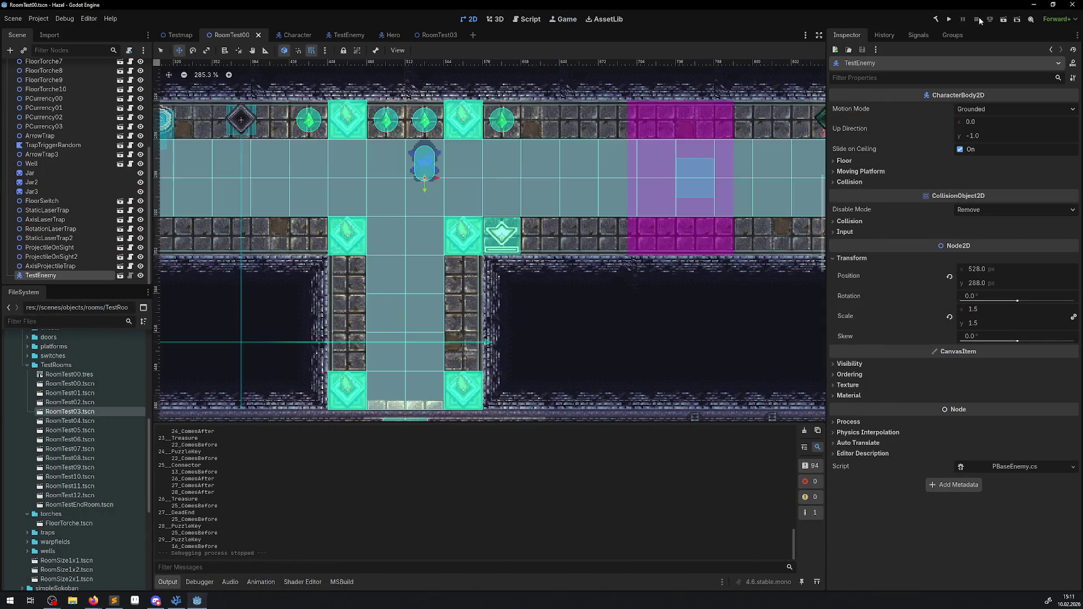
Insert the _PhysicsProcess(double delta) override below _Ready via the _Phys completion.
click(176, 601)
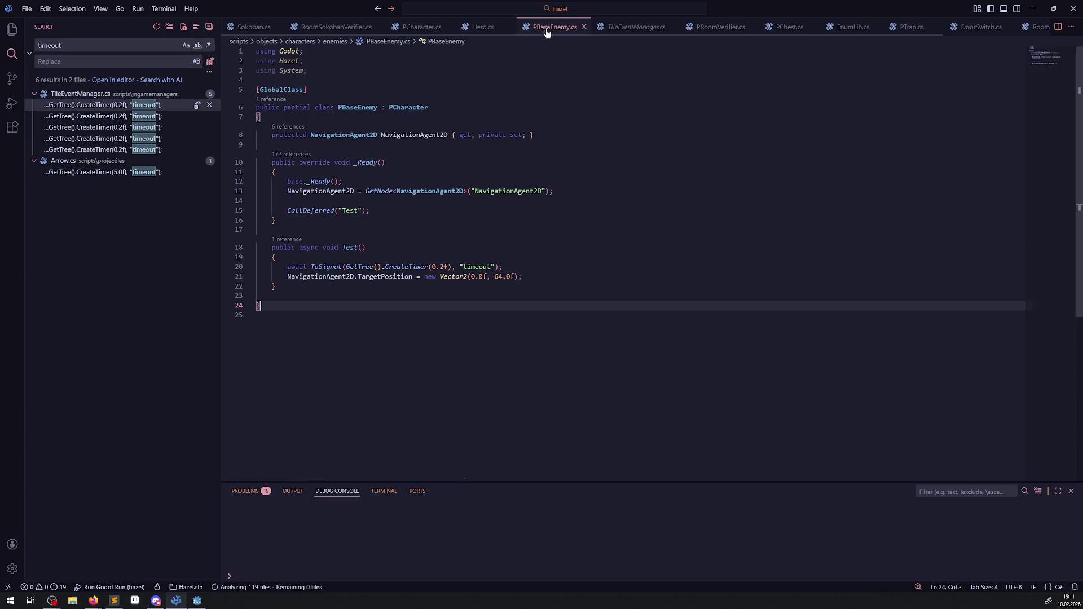
click(298, 220)
key(Return)
key(Return)
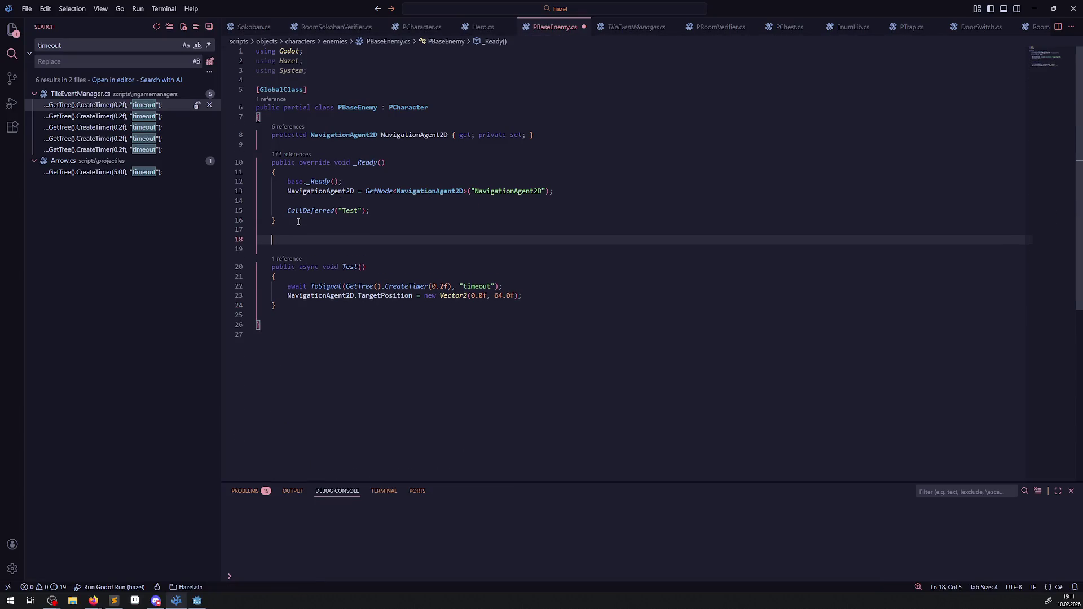
text(_Phys)
key(Return)
key(ctrl+s)
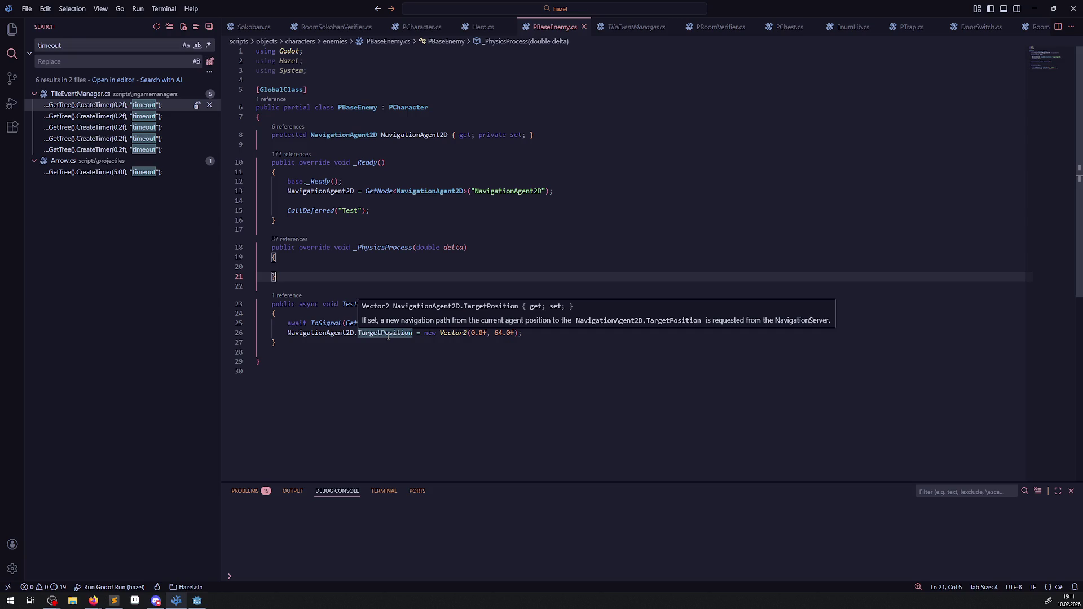
Comment out line 26 and save, then restore it and select NavigationAgent2D there.
click(280, 333)
text(/  )
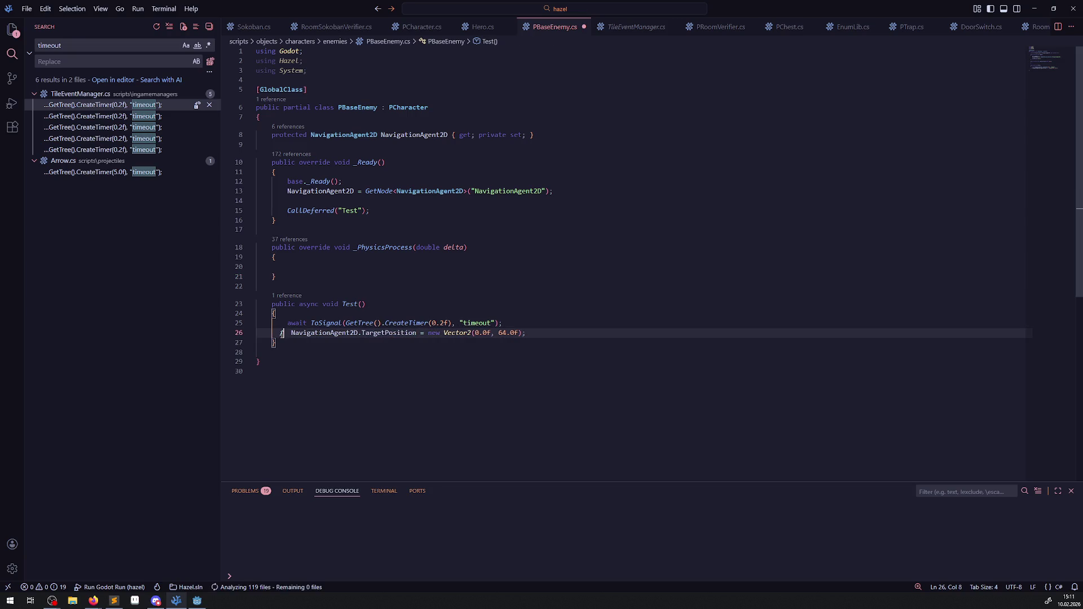
text(/)
key(ctrl+s)
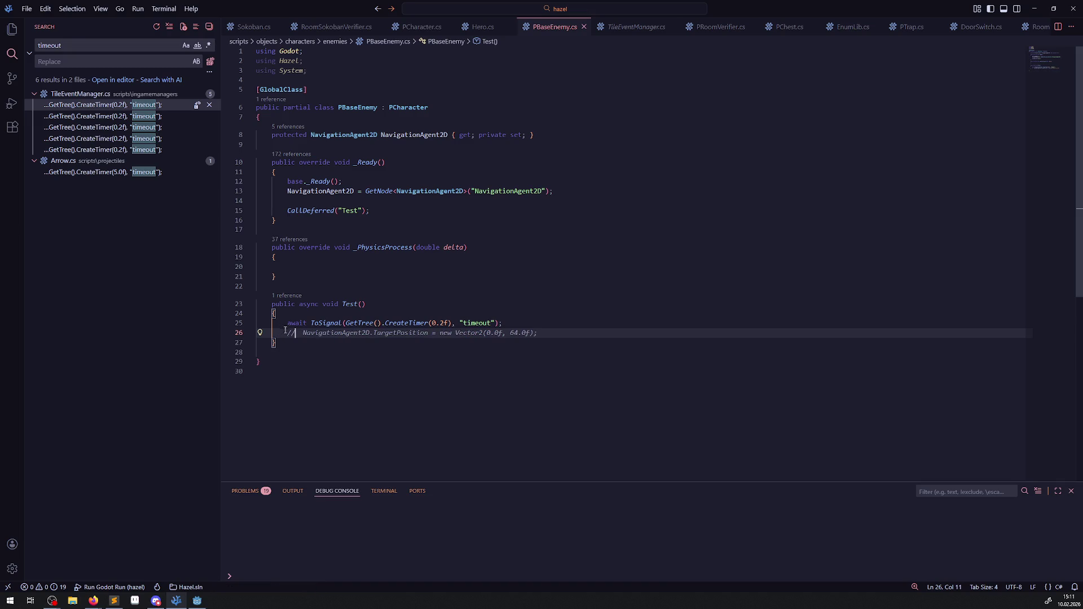
key(BackSpace)
key(BackSpace)
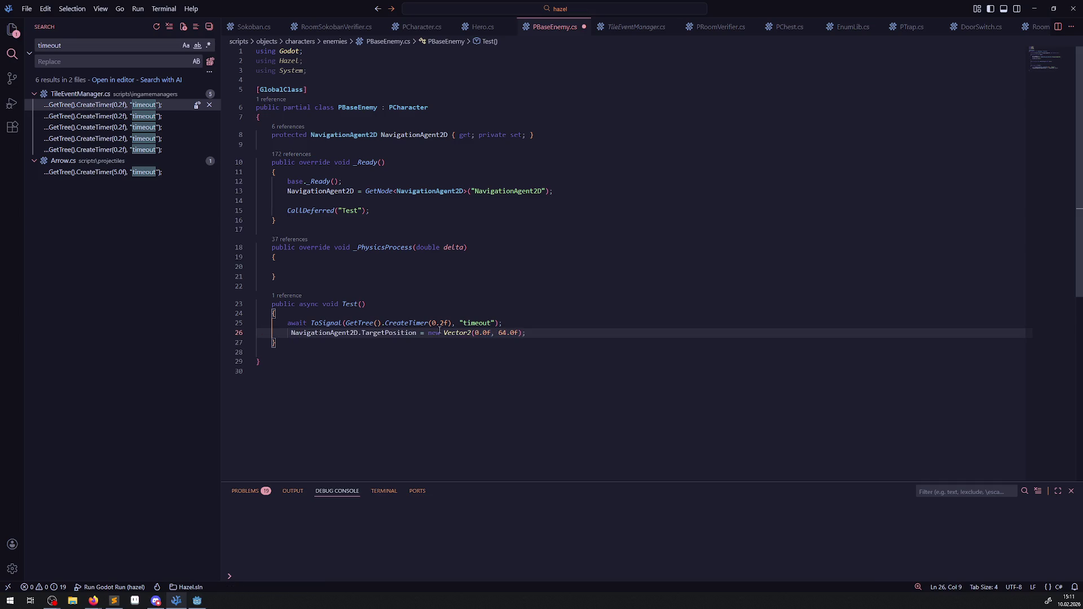
mouse_move(398, 333)
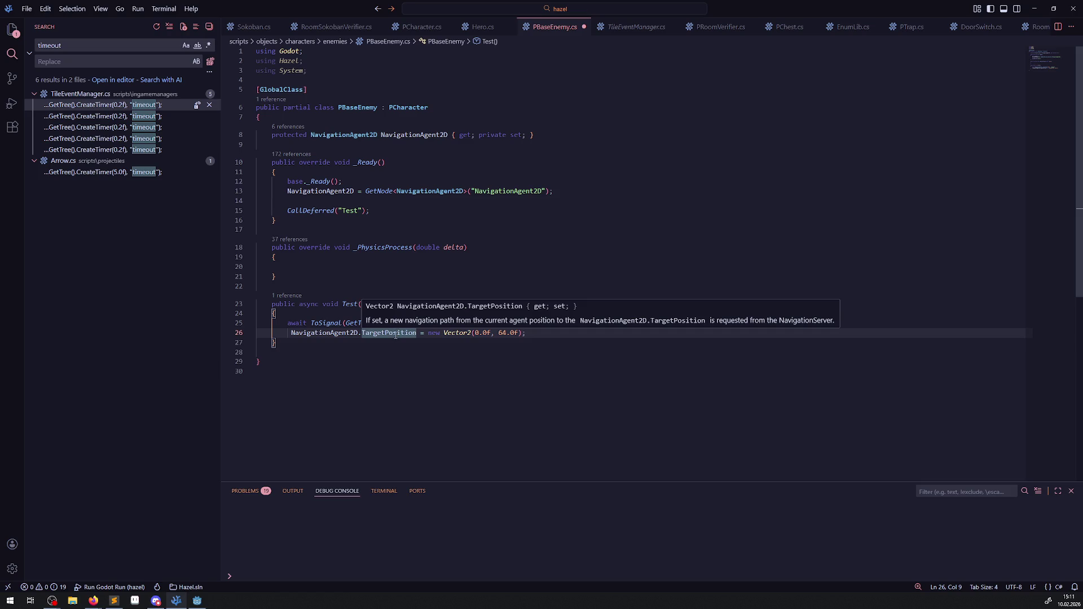
click(477, 351)
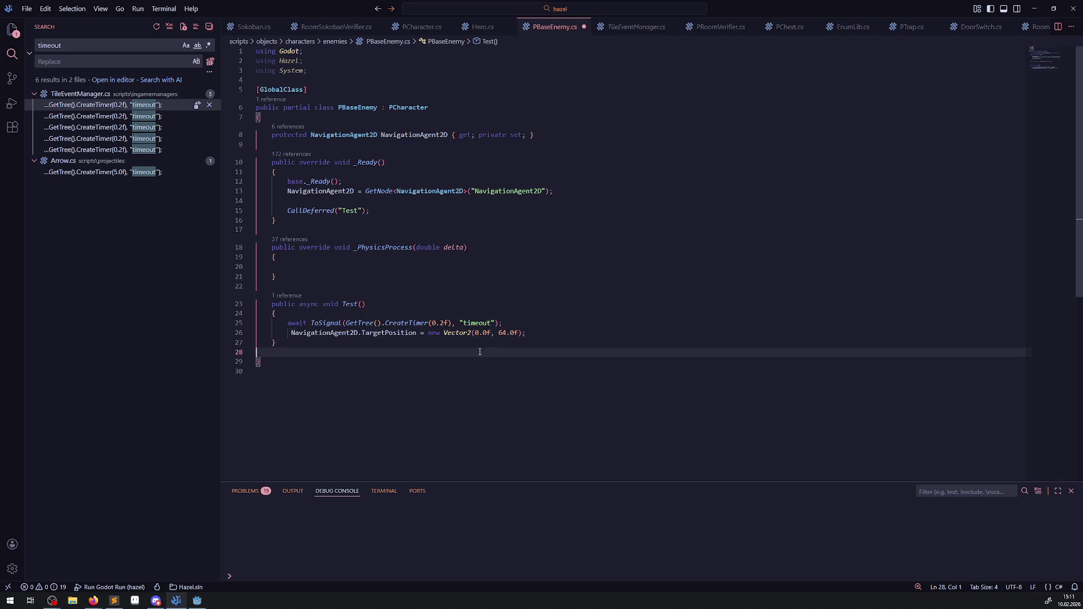
click(386, 333)
double_click(386, 333)
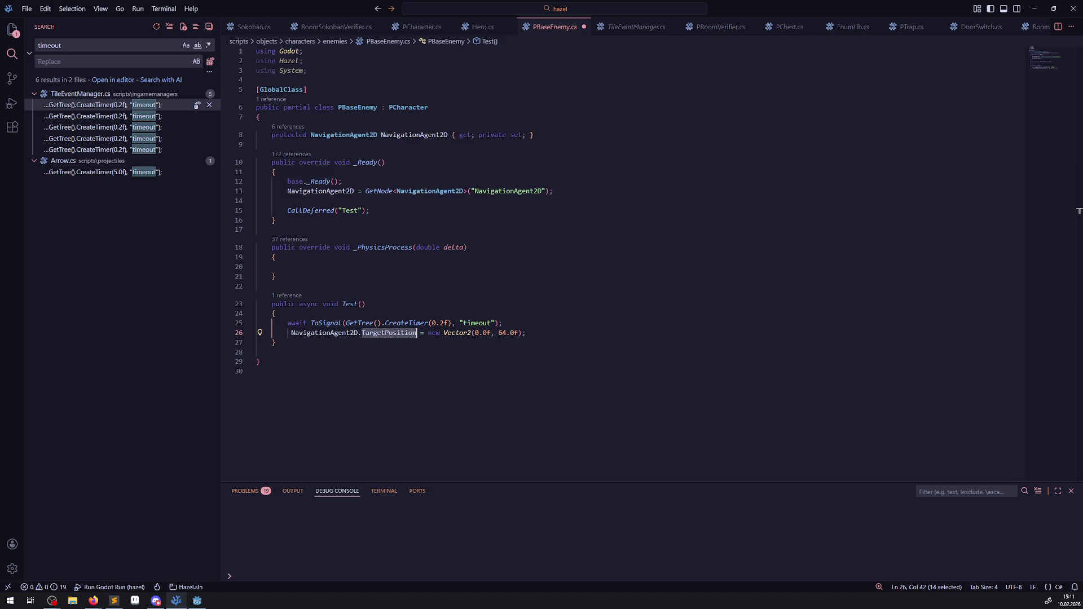
key(alt+Tab)
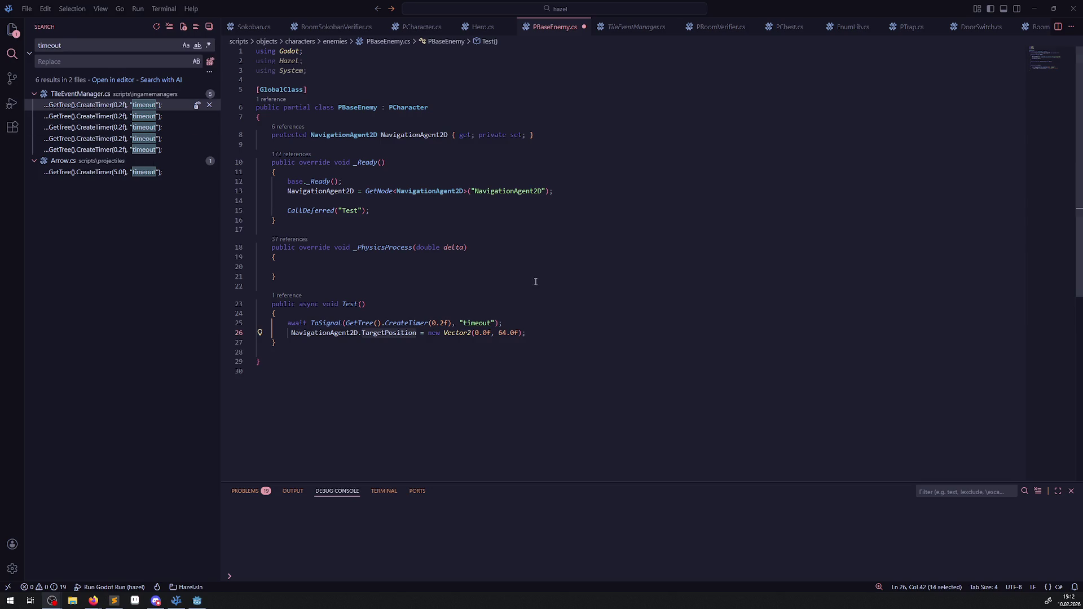
double_click(350, 337)
Paste NavigationAgent2D onto a new line 27 and complete it as NavigationAgent2D.Velocity.
key(ctrl+c)
click(542, 333)
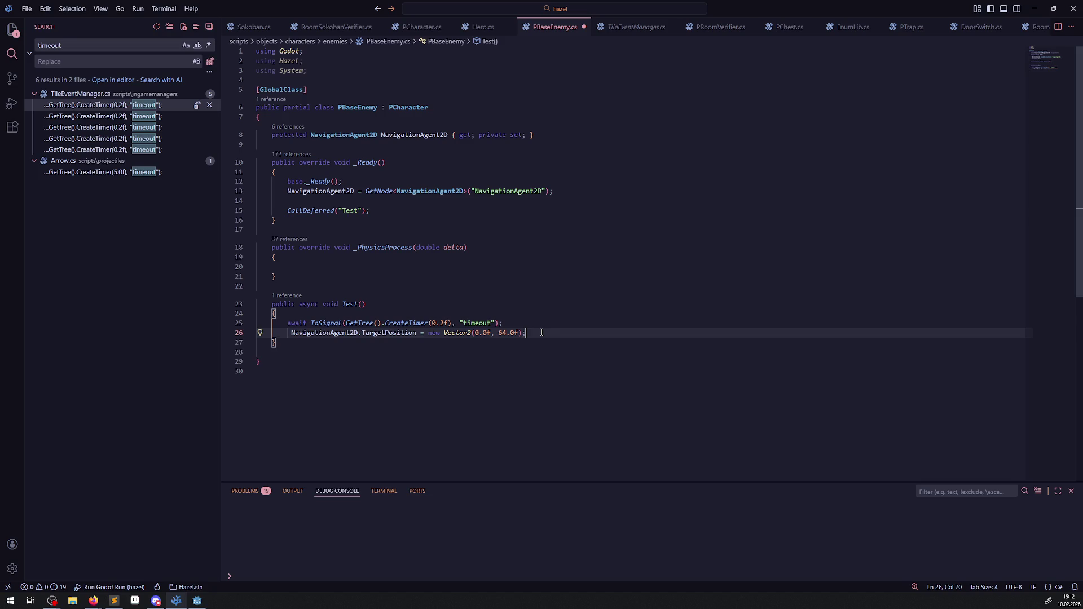
key(Return)
key(ctrl+v)
text(.)
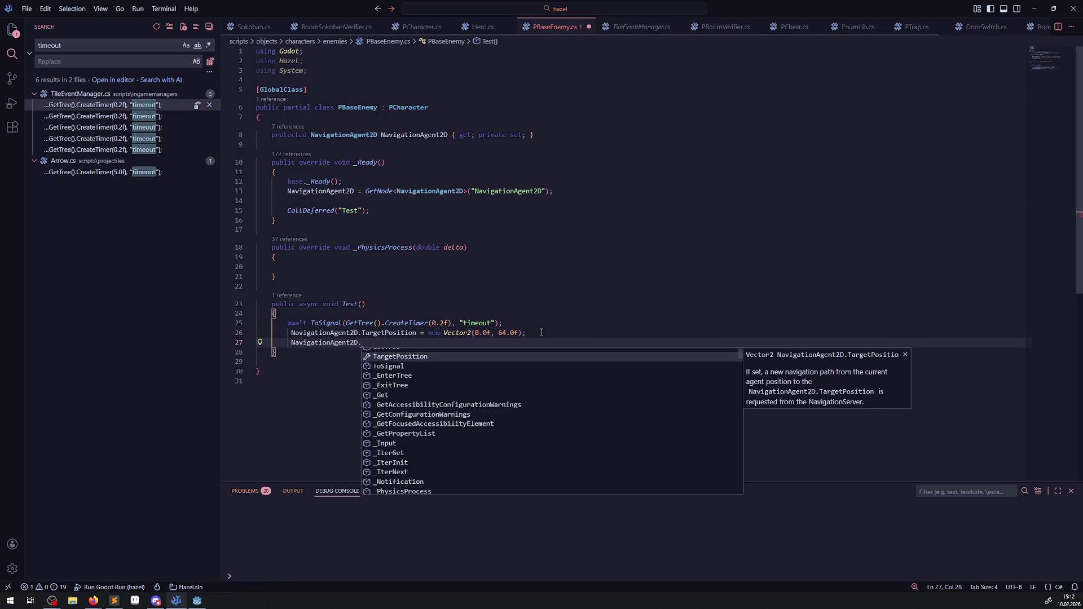
text(Ve)
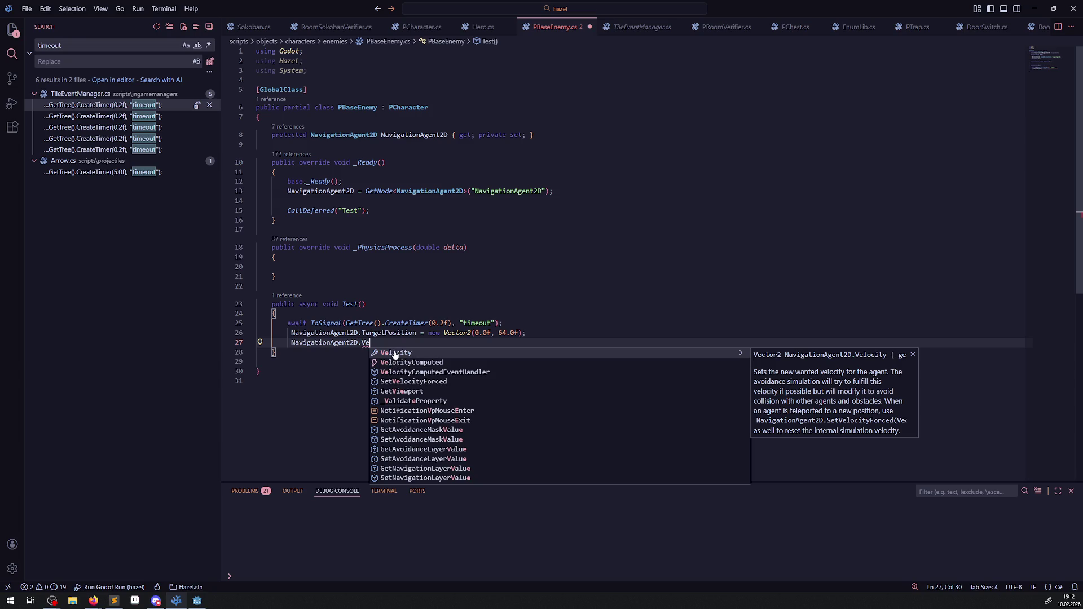
click(395, 354)
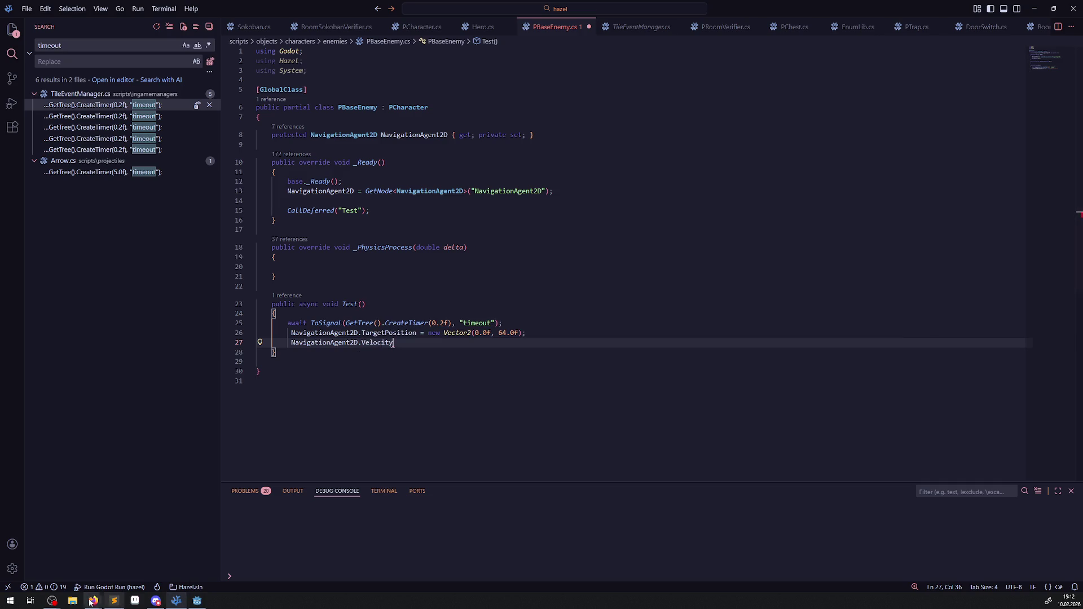
mouse_move(93, 601)
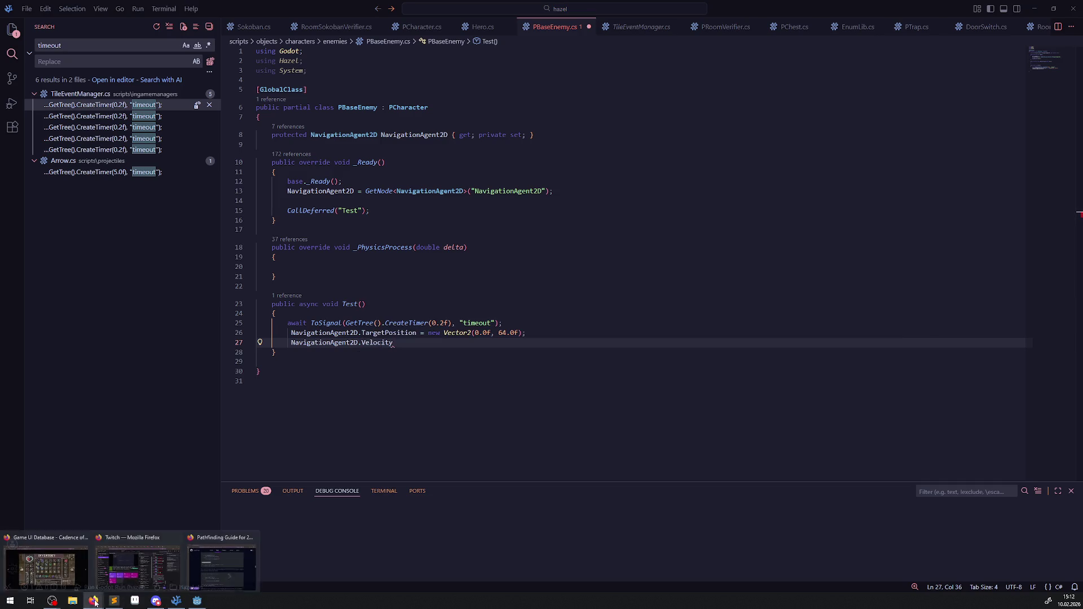
mouse_move(220, 583)
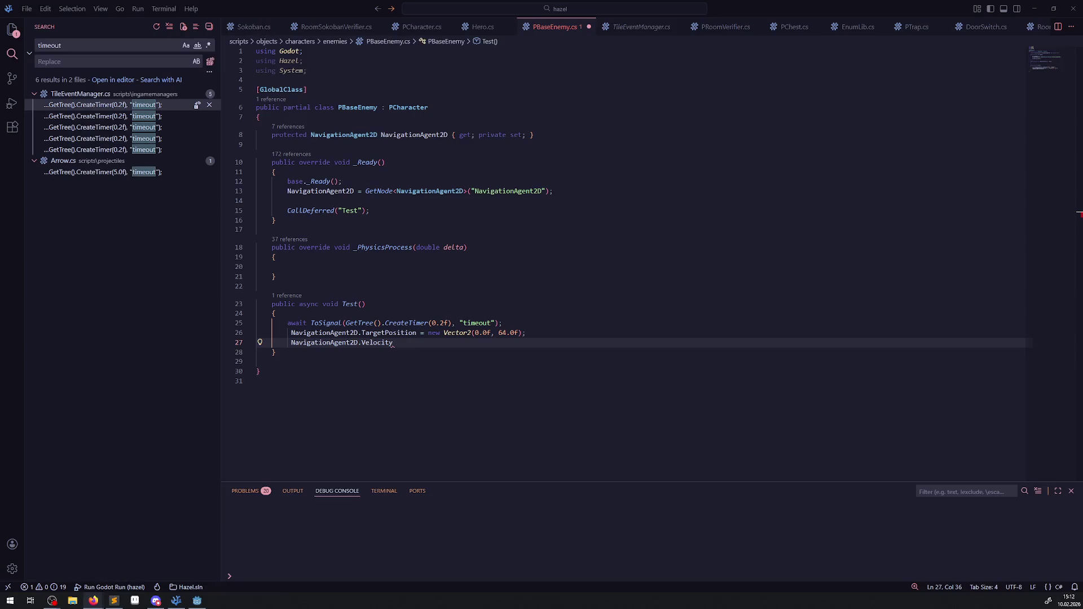
click(93, 601)
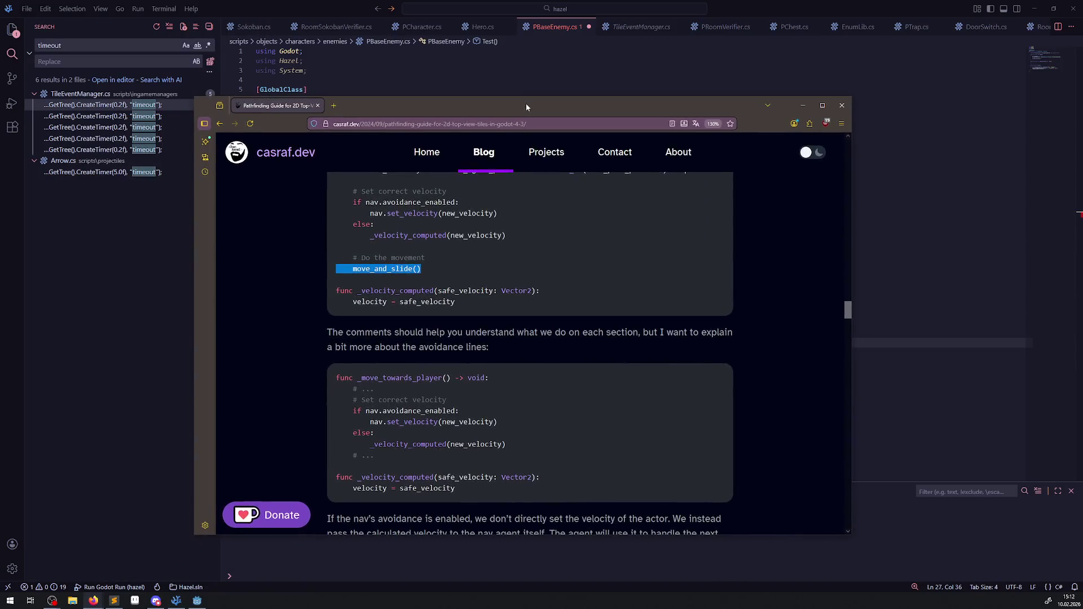
scroll(537, 327, up, 2)
scroll(539, 328, up, 2)
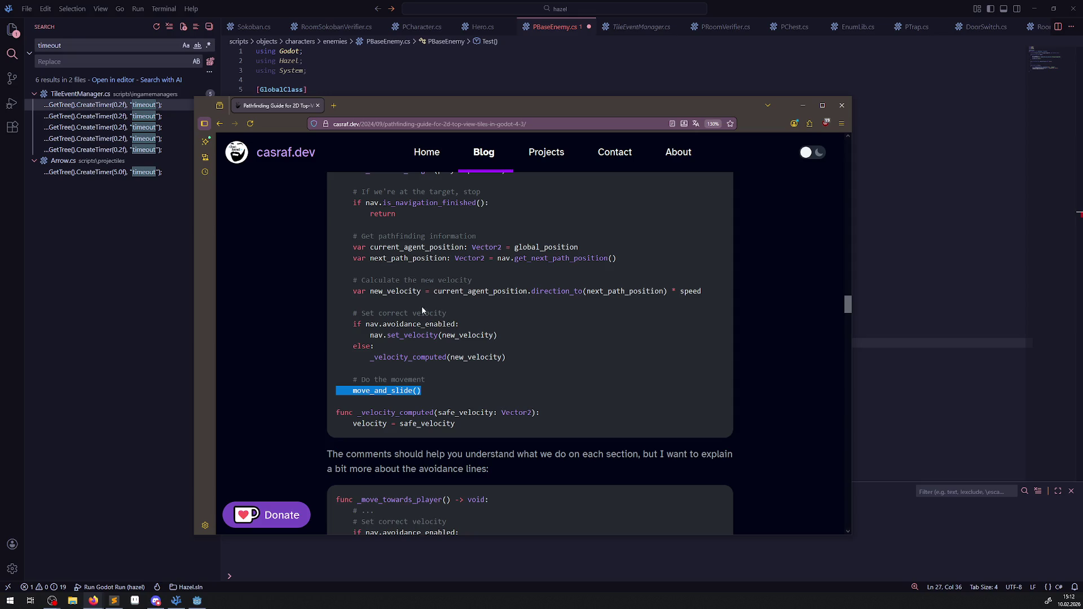
double_click(365, 425)
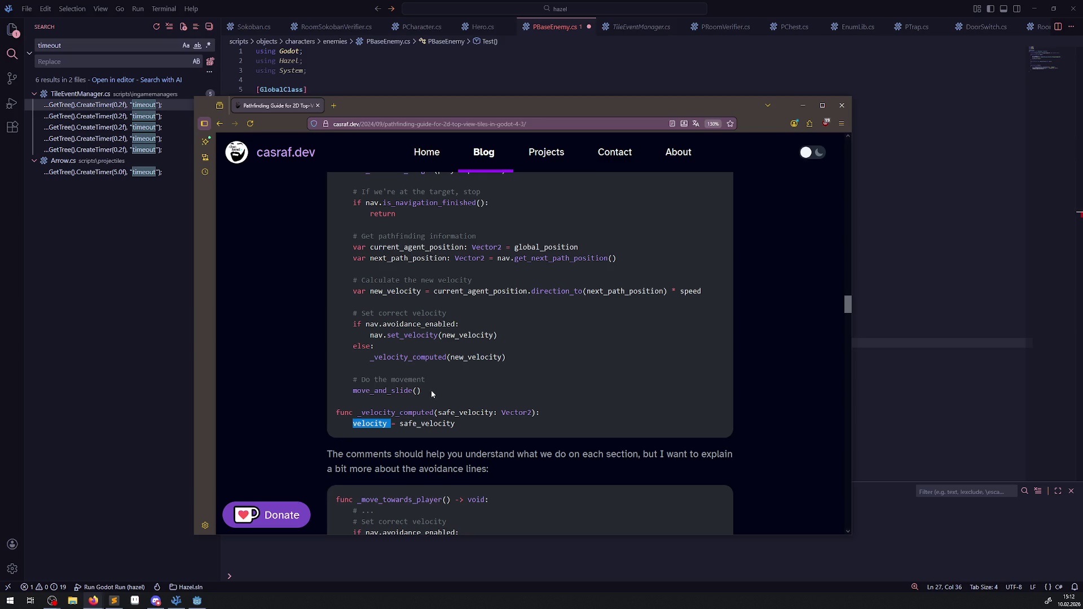
drag(424, 391, 339, 395)
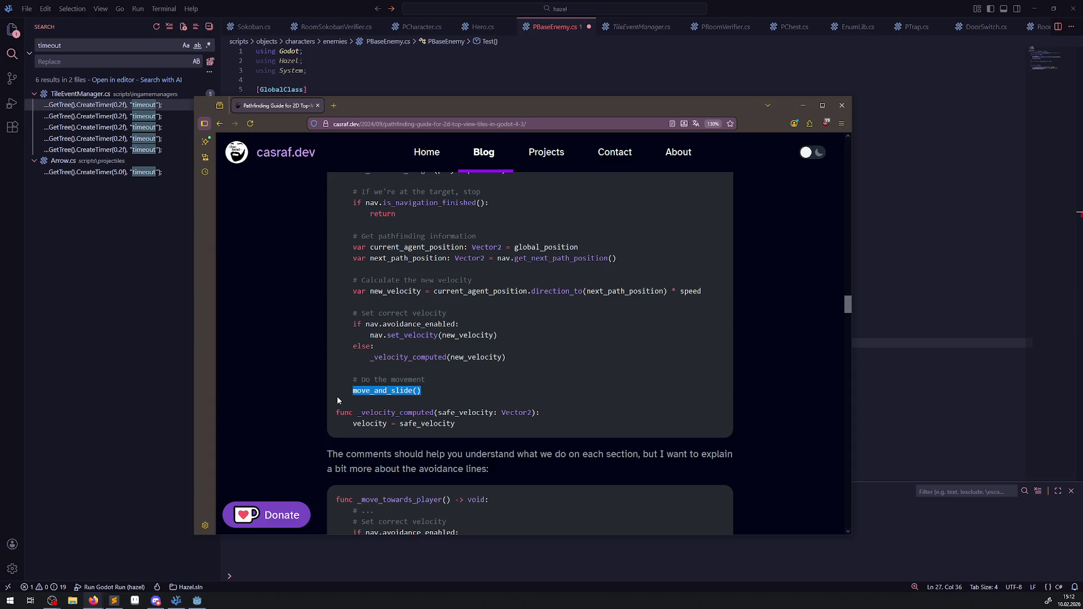
scroll(401, 355, up, 1)
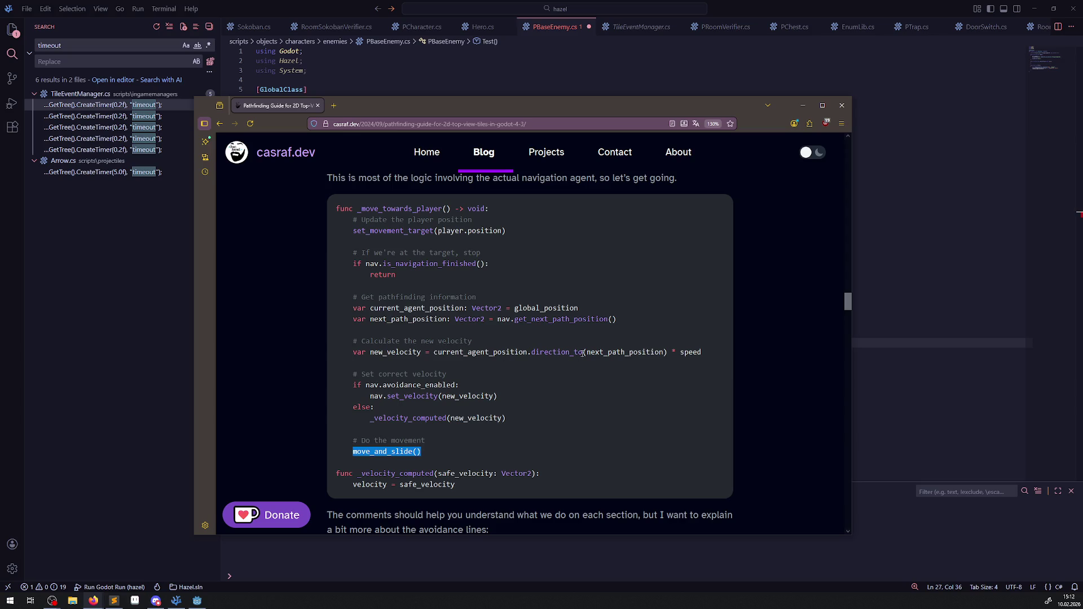
drag(587, 351, 666, 353)
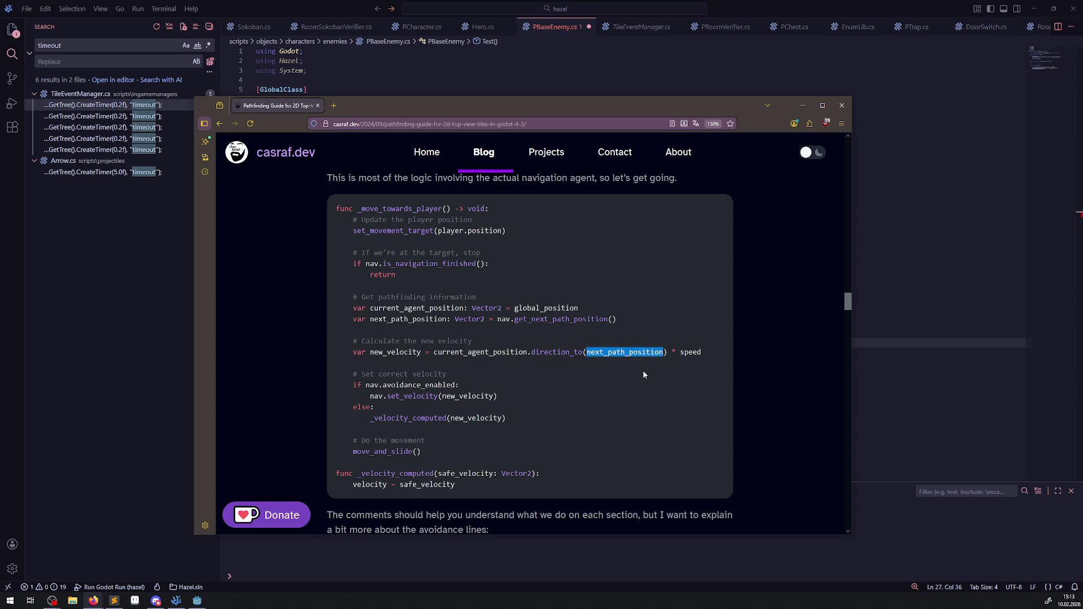
drag(587, 351, 665, 352)
click(904, 258)
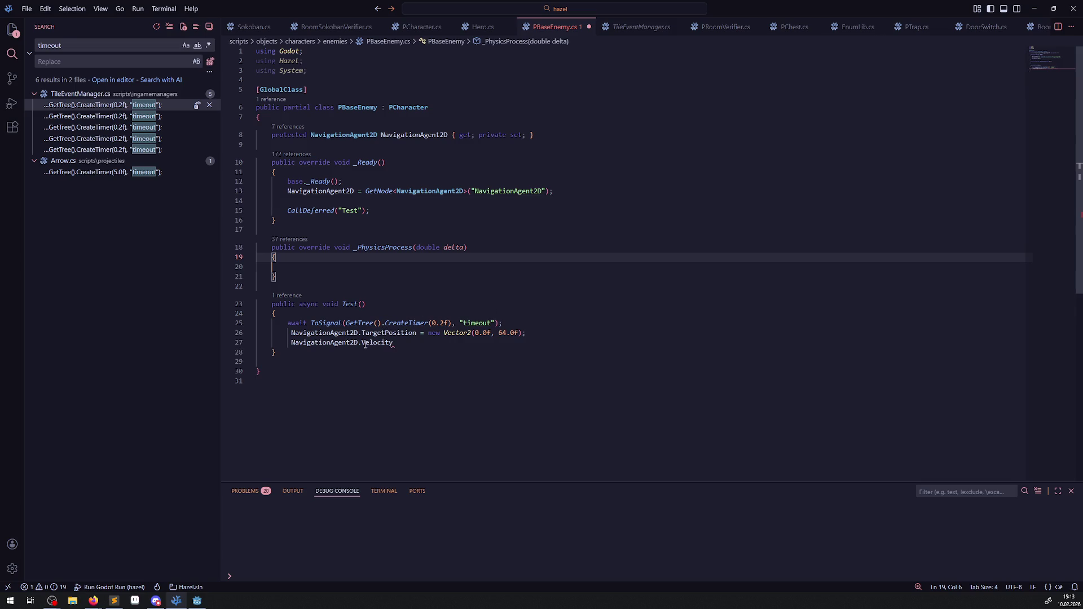
double_click(455, 247)
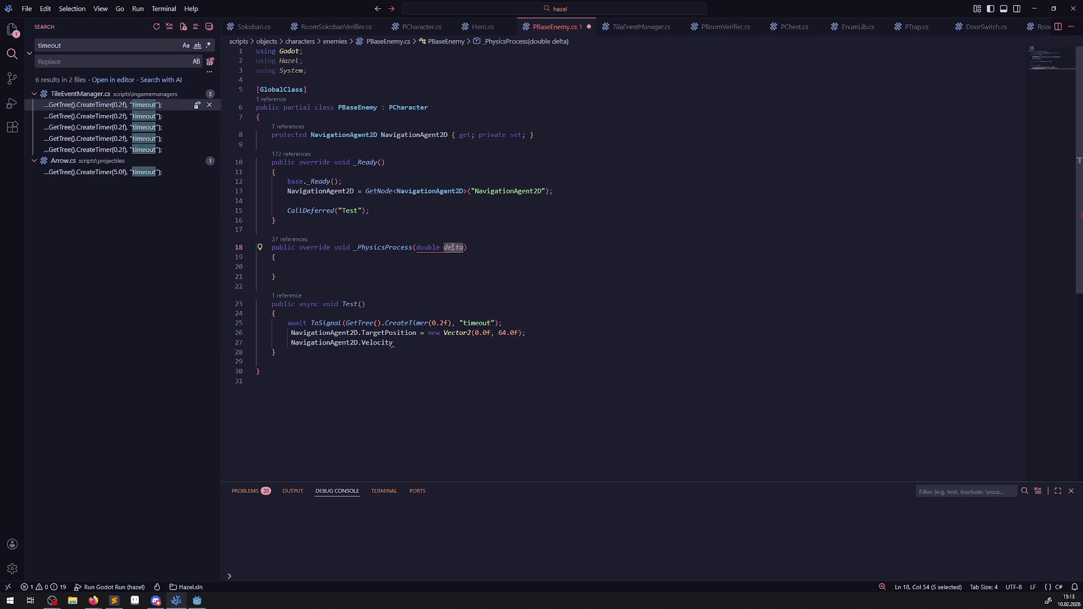
mouse_move(471, 331)
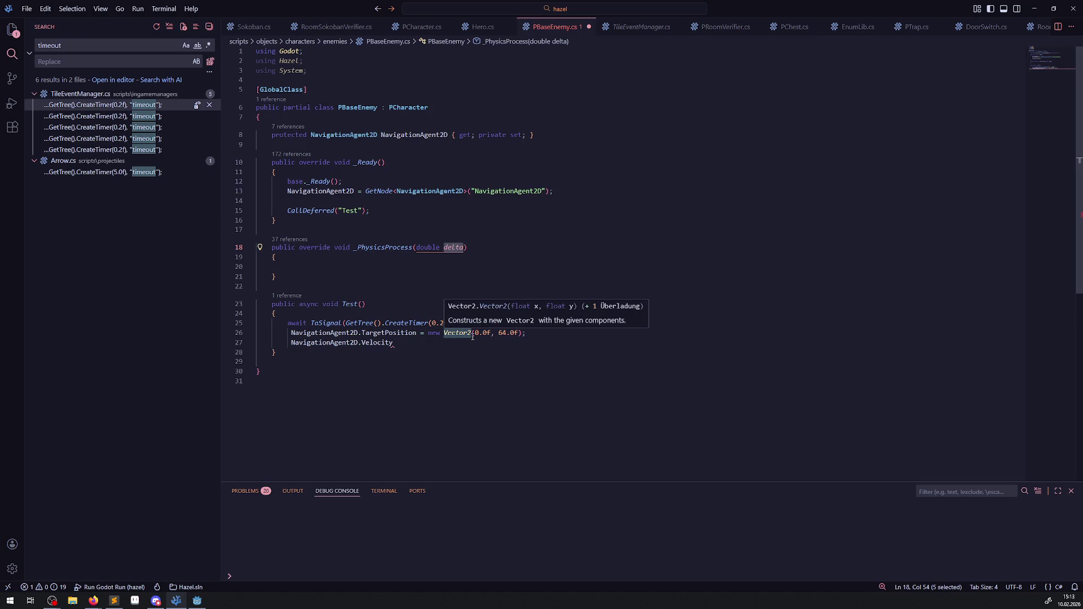
click(415, 344)
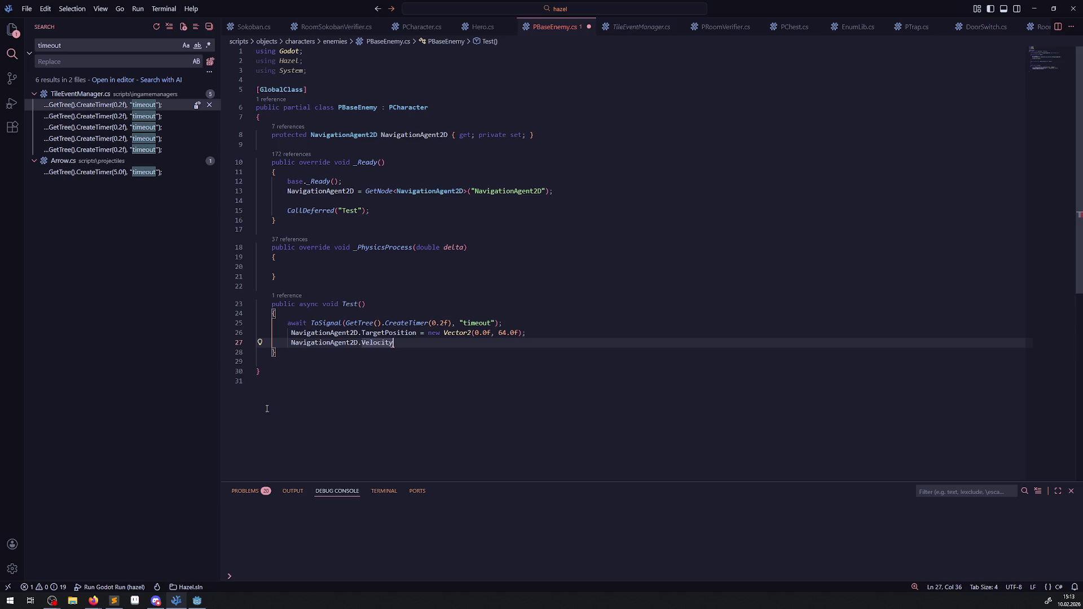
click(197, 601)
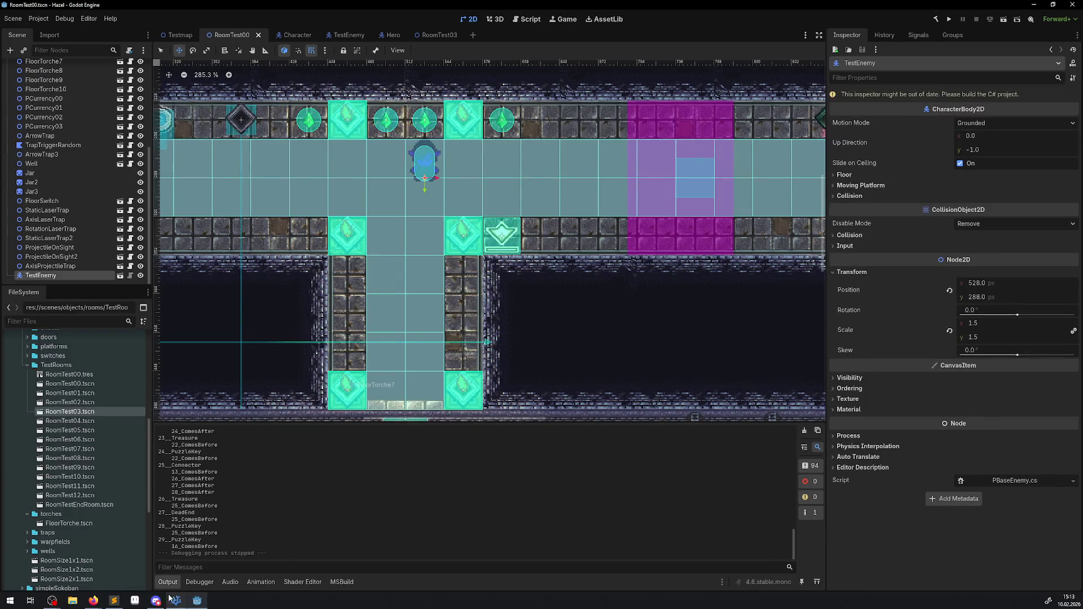
click(114, 601)
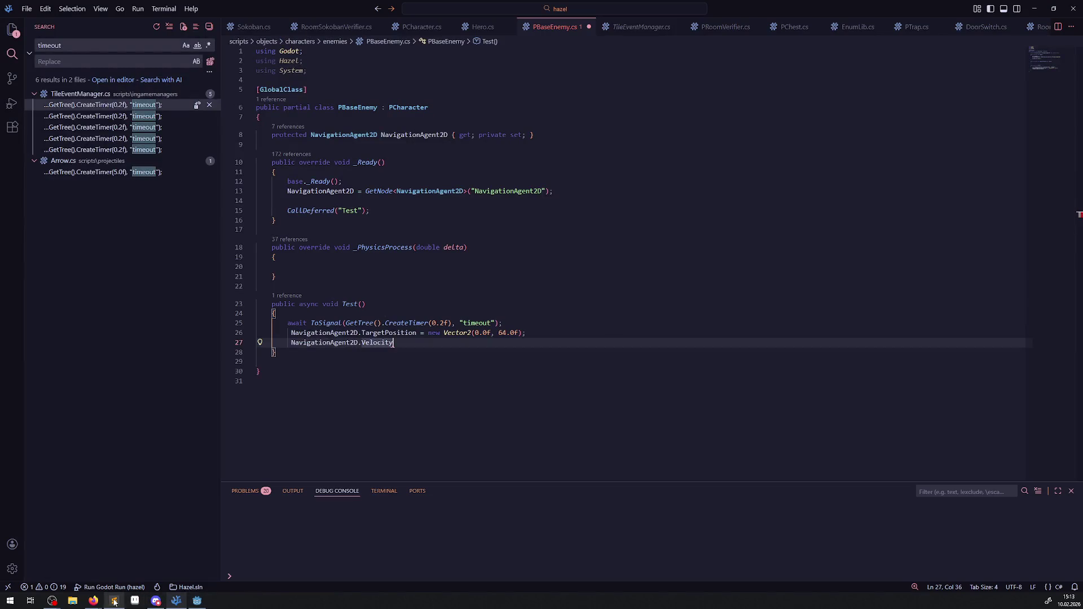
mouse_move(93, 601)
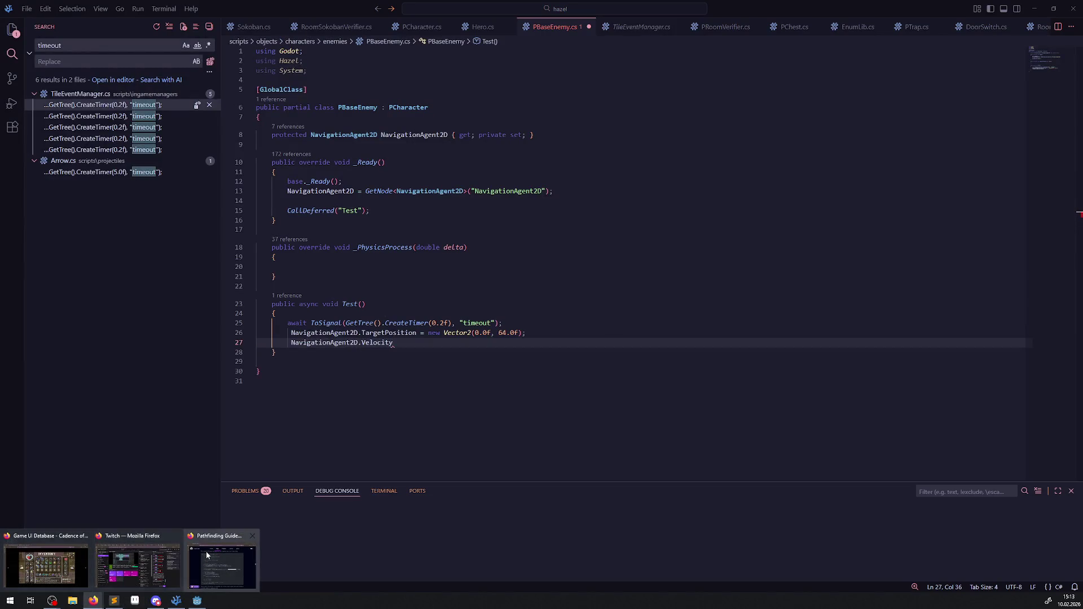
click(206, 551)
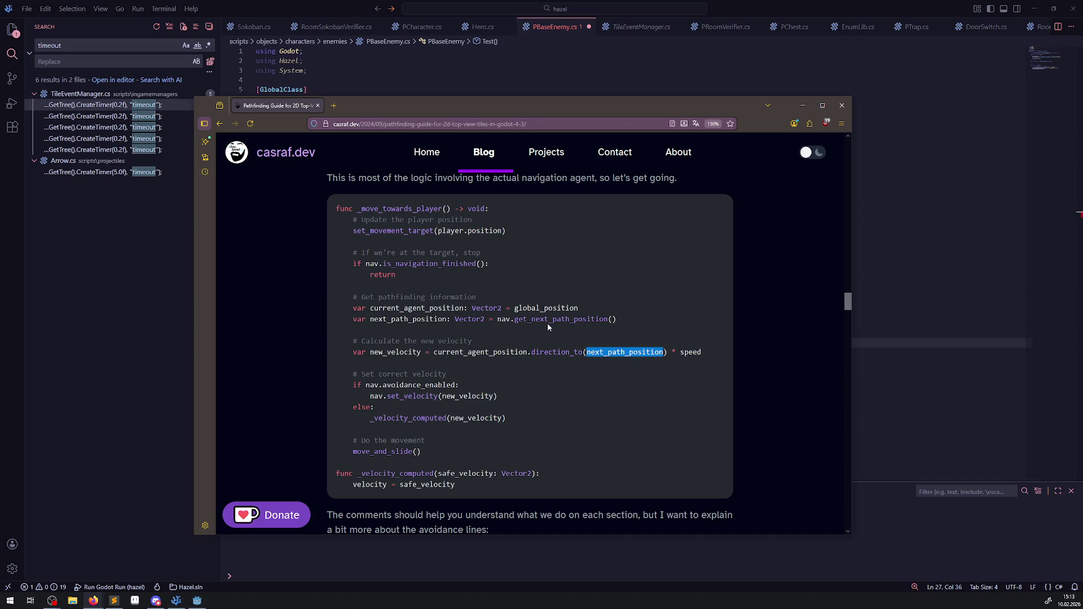
Copy the article code from current_agent_position through move_and_slide() and place the caret in _PhysicsProcess.
drag(621, 319, 353, 322)
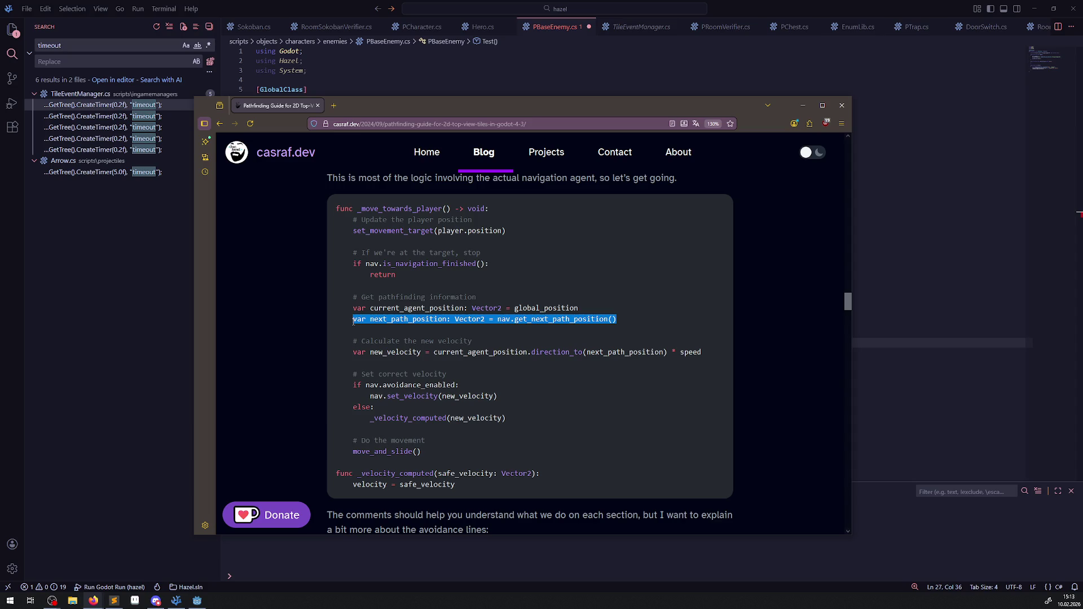
drag(353, 321, 352, 309)
click(352, 309)
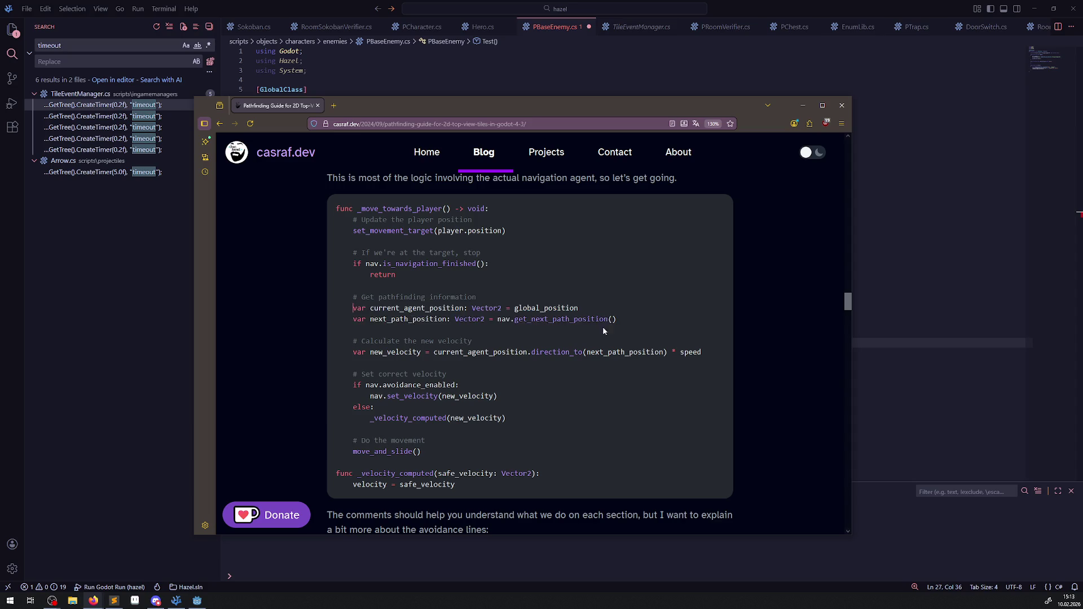
drag(634, 320, 334, 319)
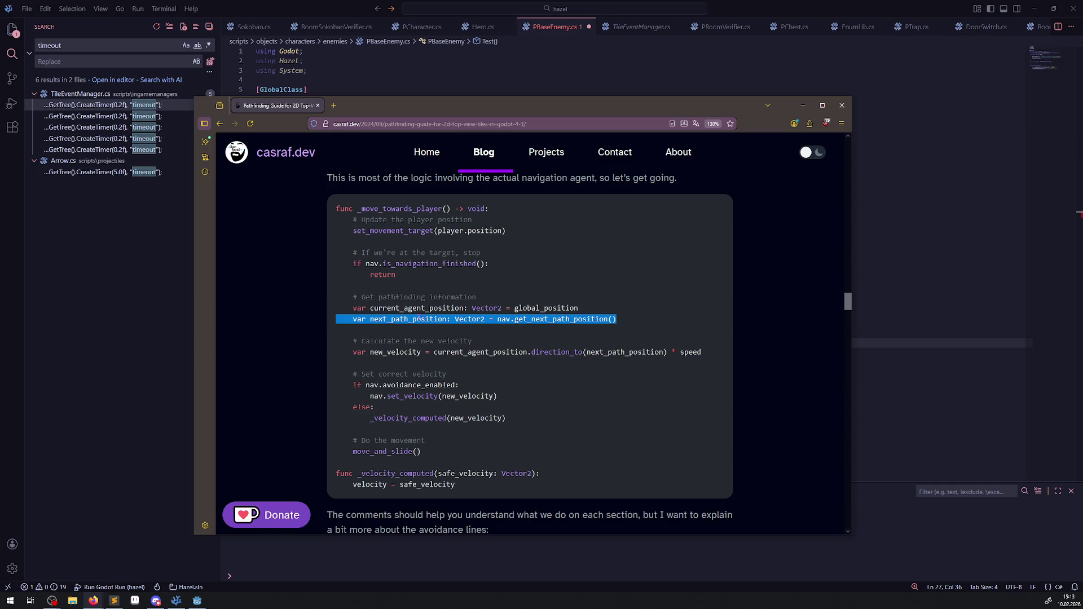
mouse_move(353, 309)
mouse_down()
mouse_move(727, 368)
mouse_move(606, 432)
mouse_move(596, 456)
mouse_up()
key(ctrl+c)
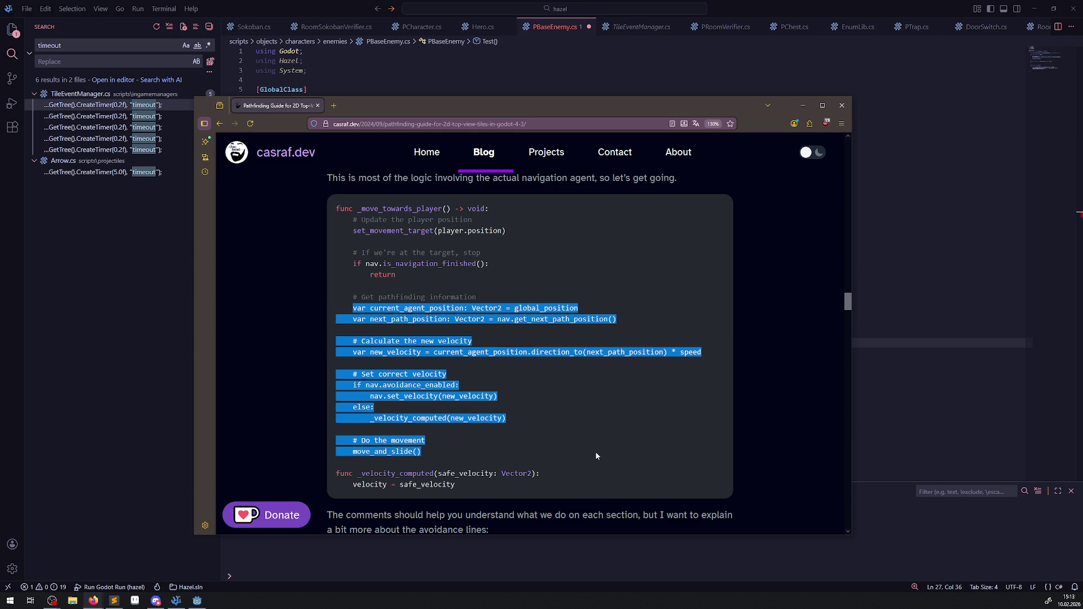
click(176, 600)
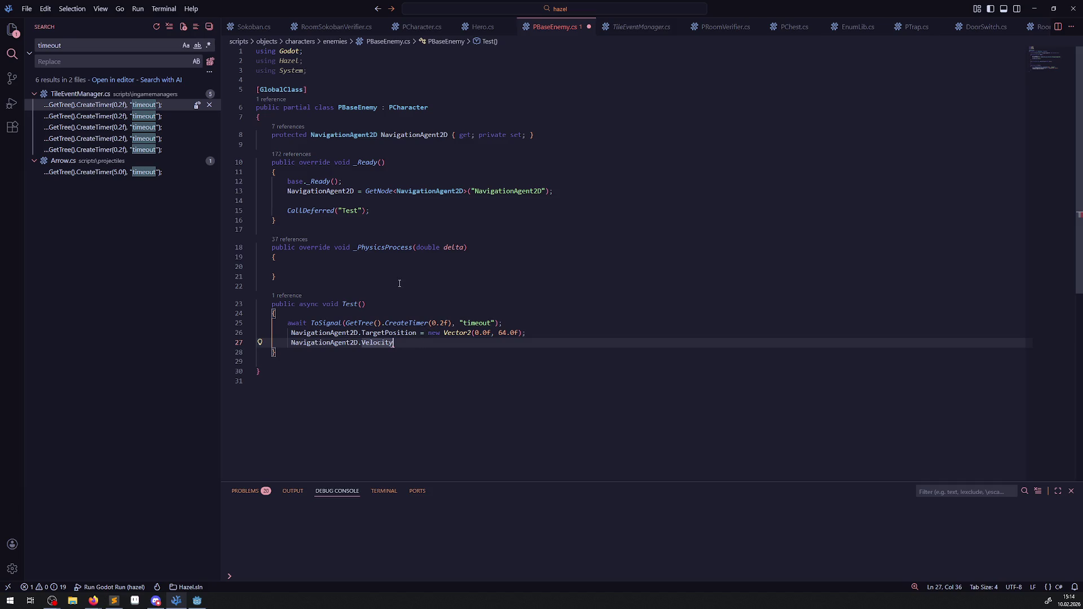
click(330, 267)
Paste the article code into _PhysicsProcess, comment it out, indent it and save.
key(ctrl+v)
key(ctrl+a)
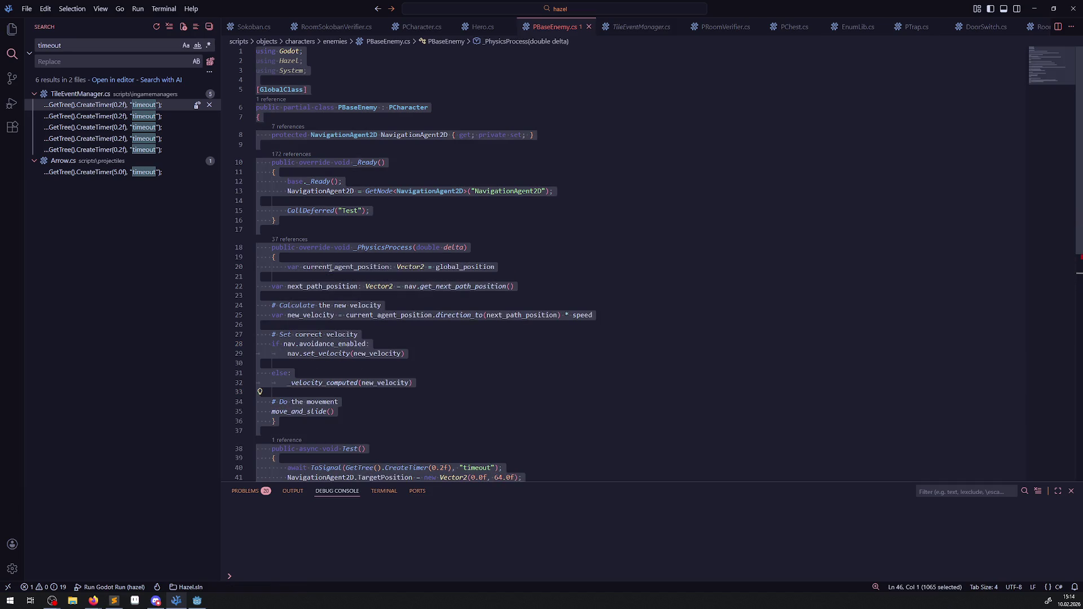
click(406, 354)
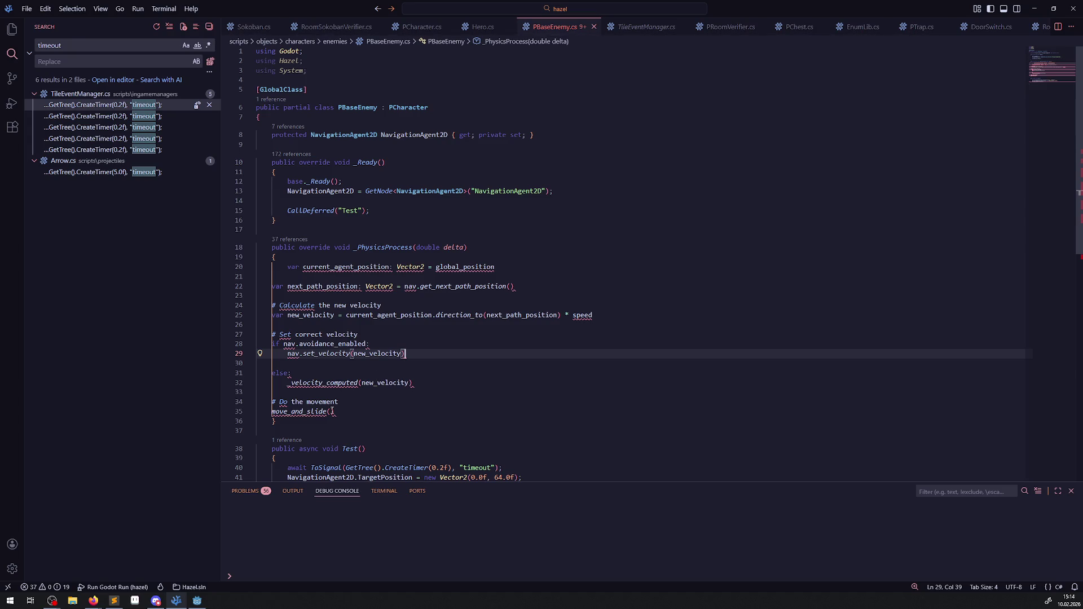
mouse_move(332, 411)
mouse_down()
mouse_move(272, 335)
mouse_move(253, 269)
mouse_up()
key(ctrl+slash)
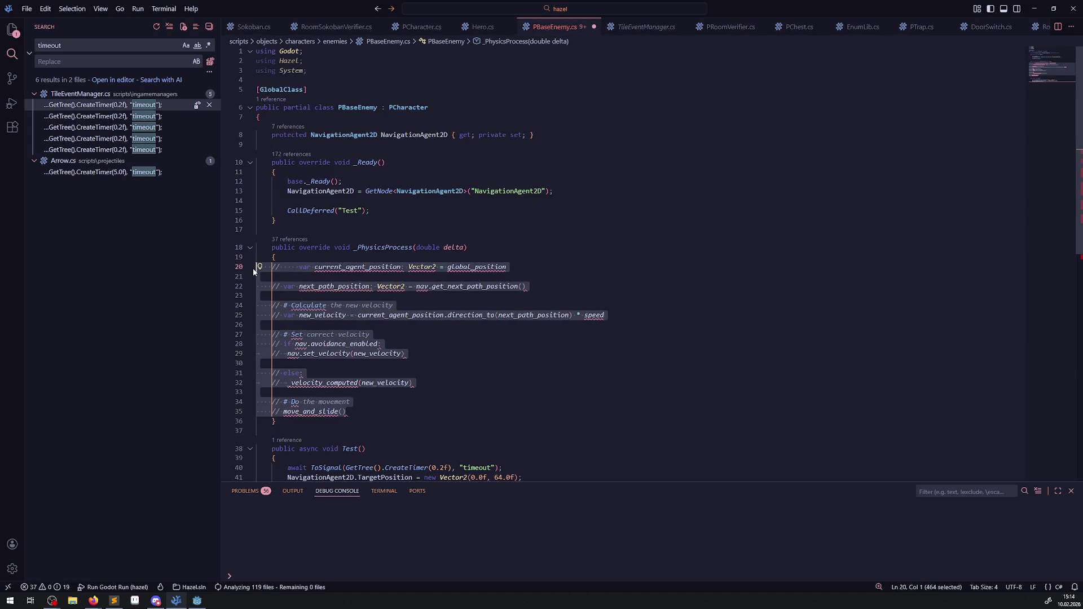
key(Tab)
scroll(440, 283, down, 1)
key(ctrl+s)
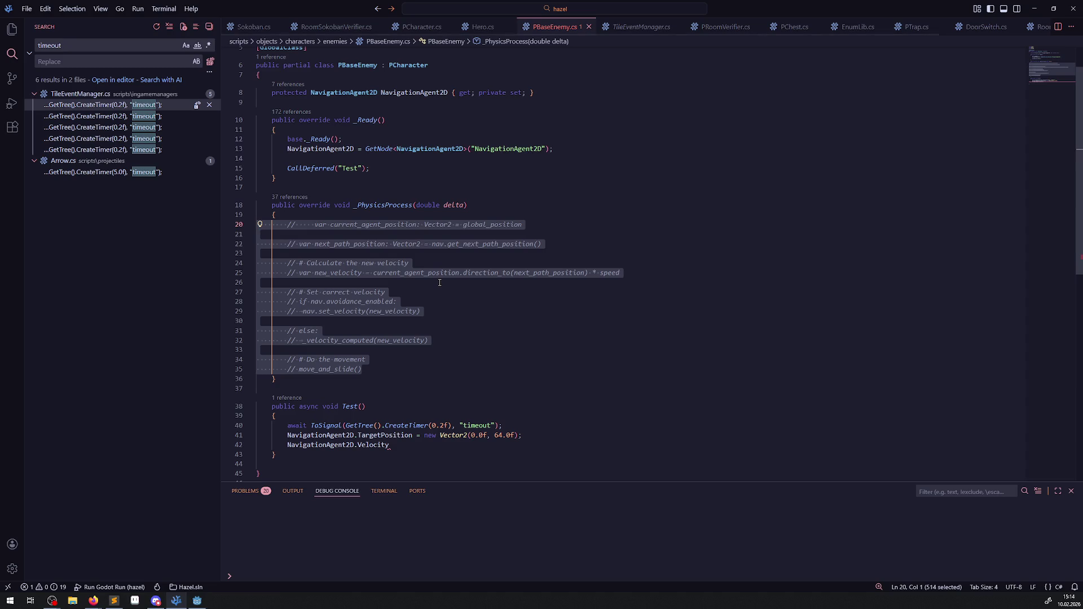
Delete Test's NavigationAgent2D.Velocity line, comment out its TargetPosition line, and save.
click(300, 449)
key(End)
key(shift+Home)
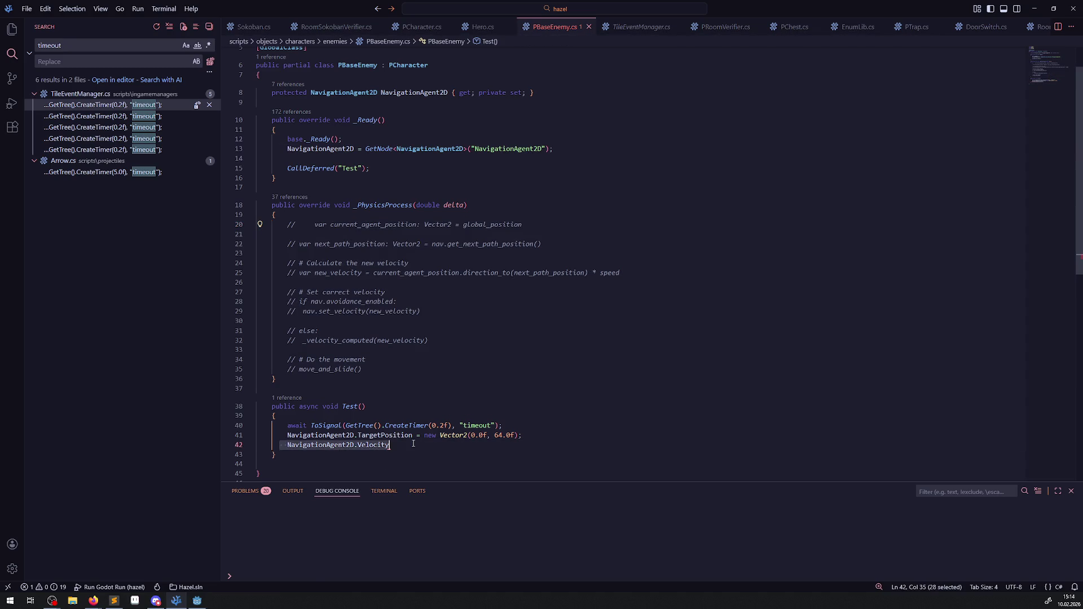
key(BackSpace)
click(285, 437)
key(ctrl+slash)
key(ctrl+s)
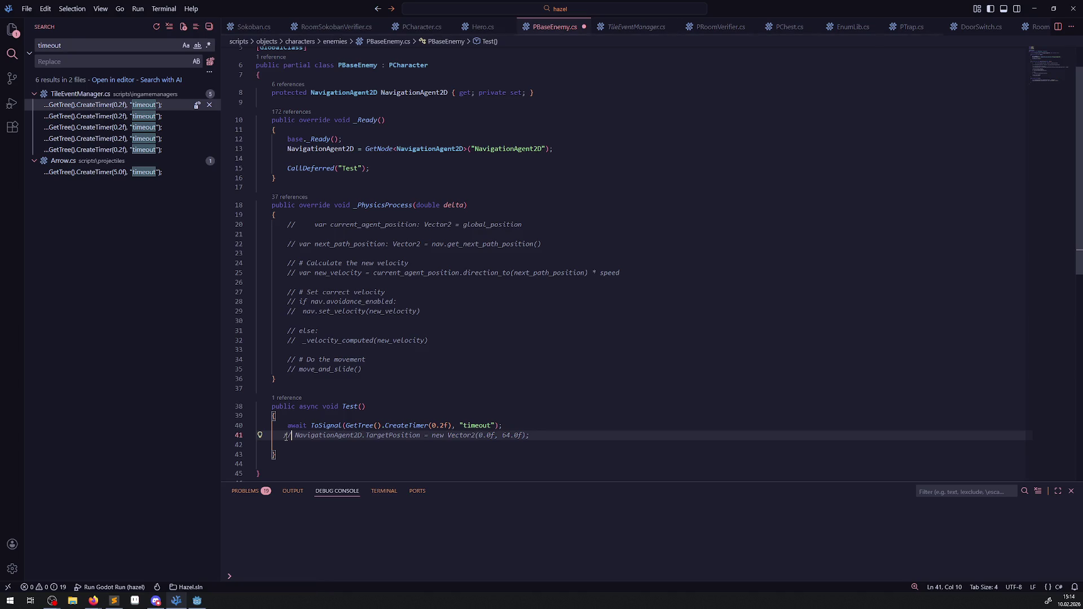
Start a new 'var AgentPosition =' line at the top of _PhysicsProcess.
scroll(445, 336, up, 1)
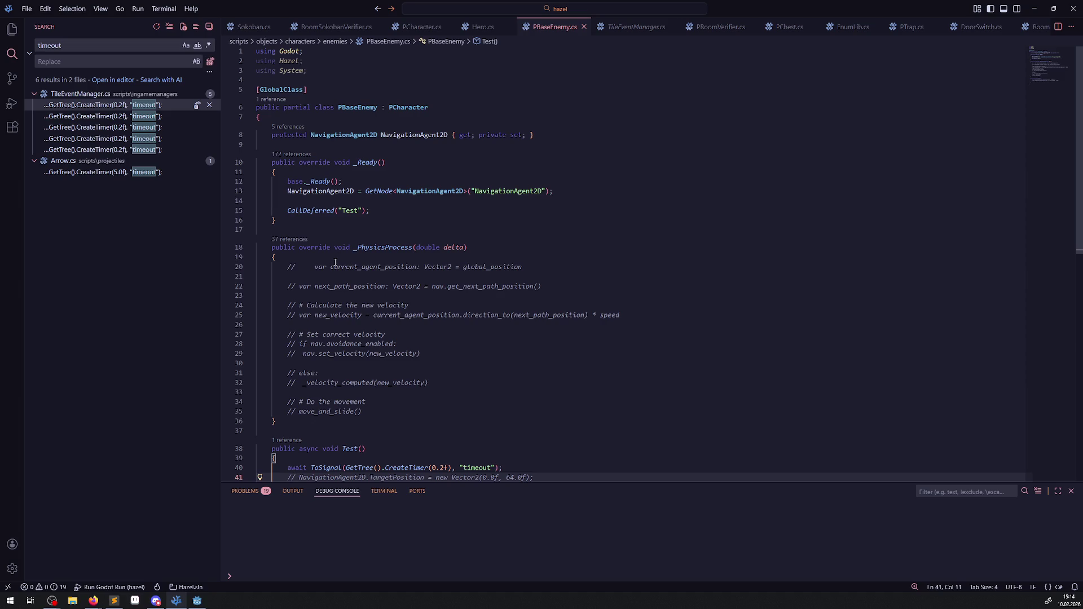
click(317, 258)
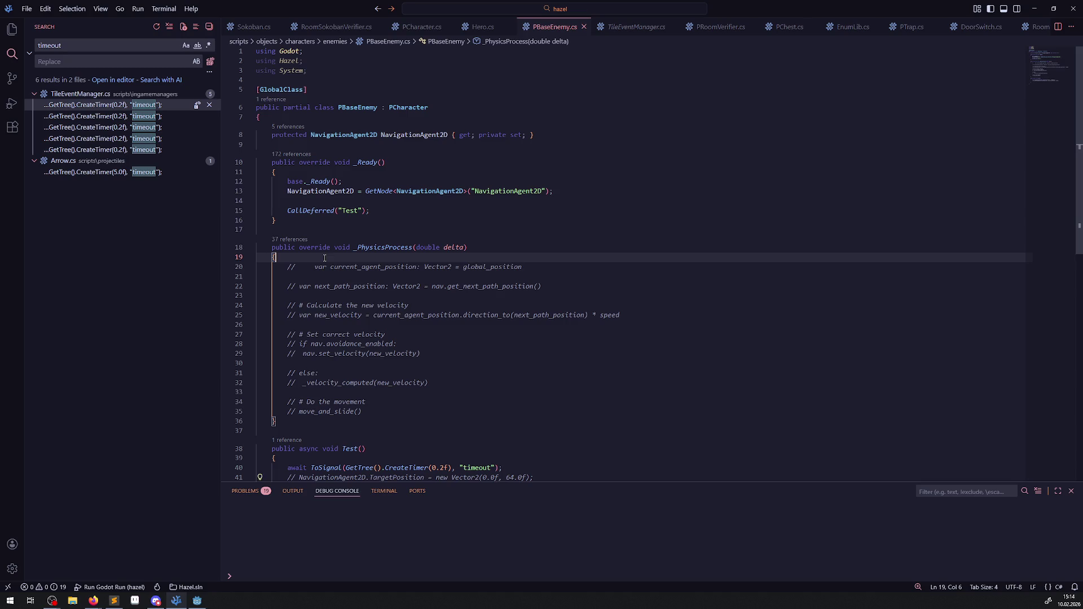
key(Return)
key(Return)
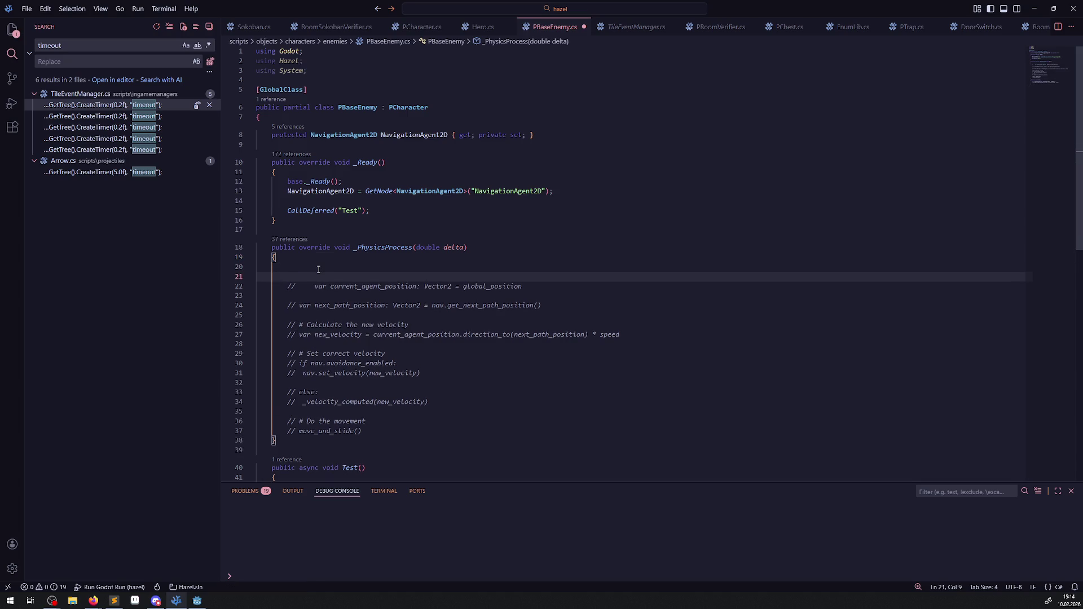
text(var )
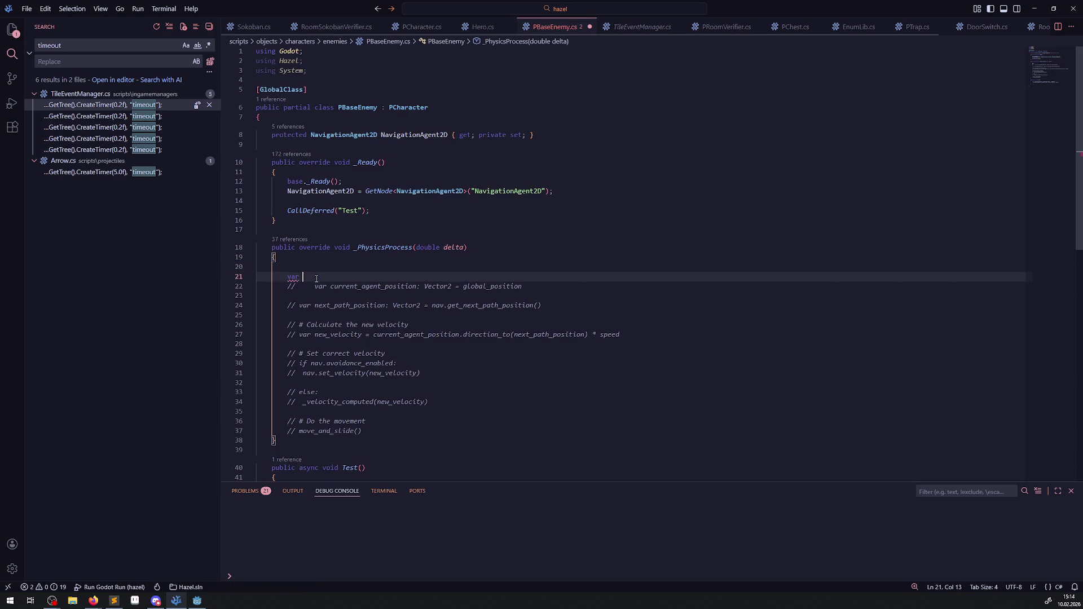
text(Agen)
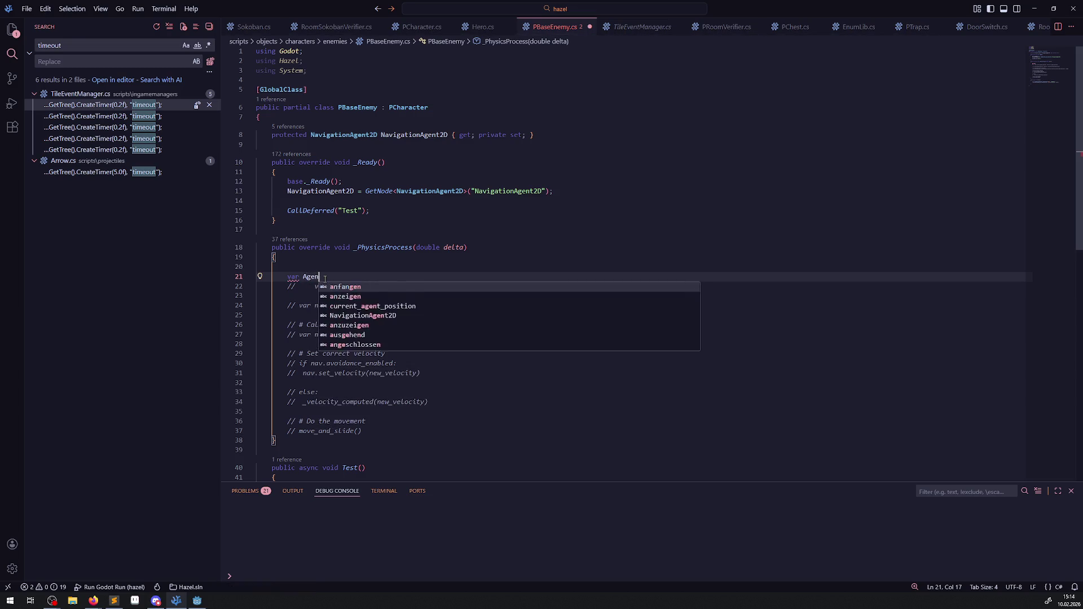
text(tPosition =)
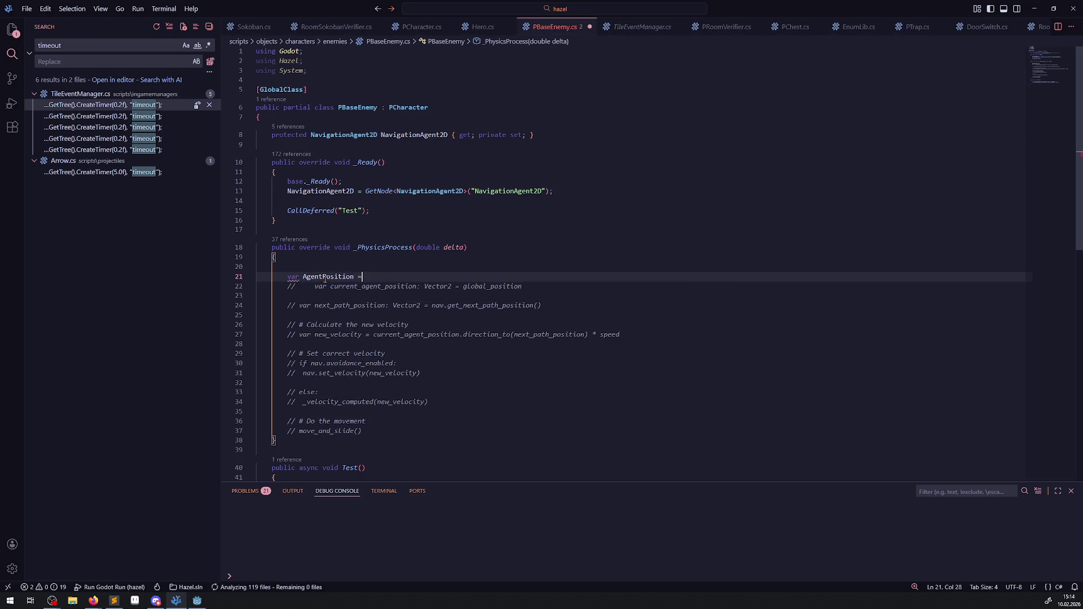
Complete the line as var AgentPosition = NavigationAgent2D.GetNextPathPosition();.
click(319, 192)
double_click(319, 192)
key(ctrl+c)
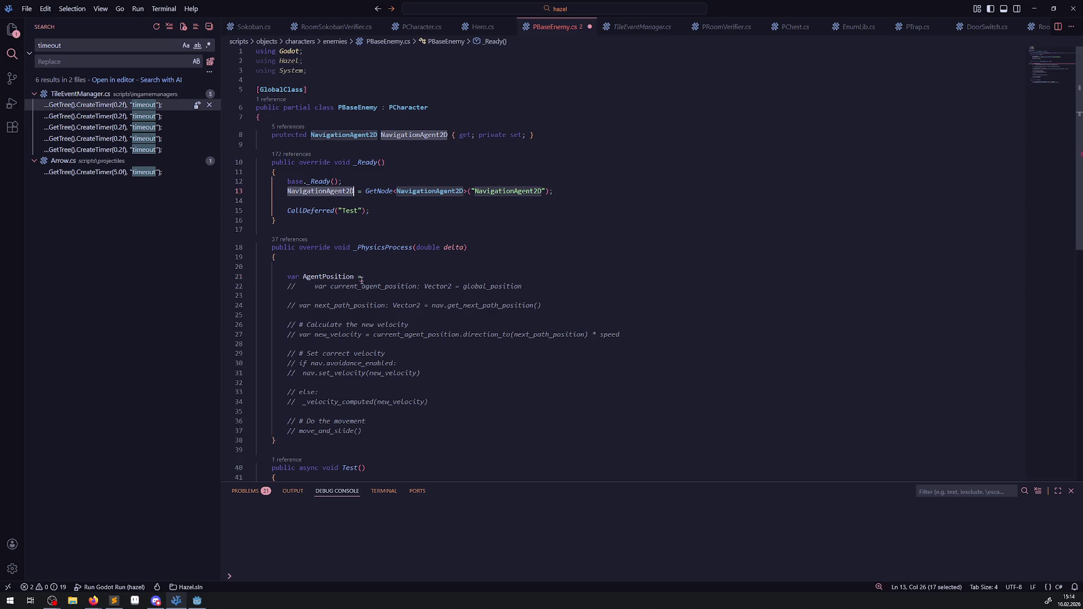
click(375, 276)
key(ctrl+v)
text(.Ne)
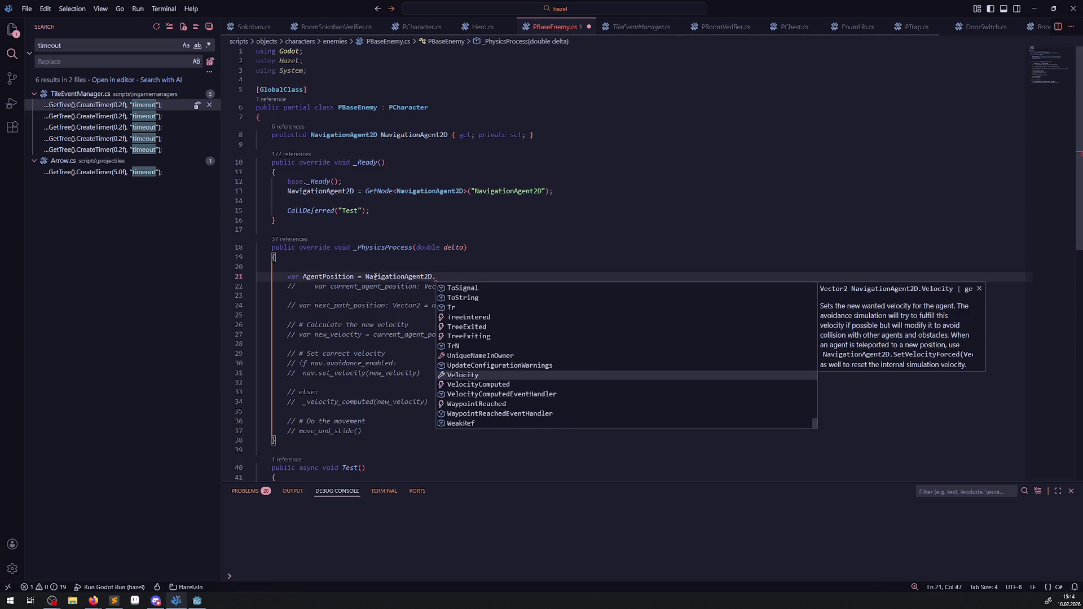
key(Down)
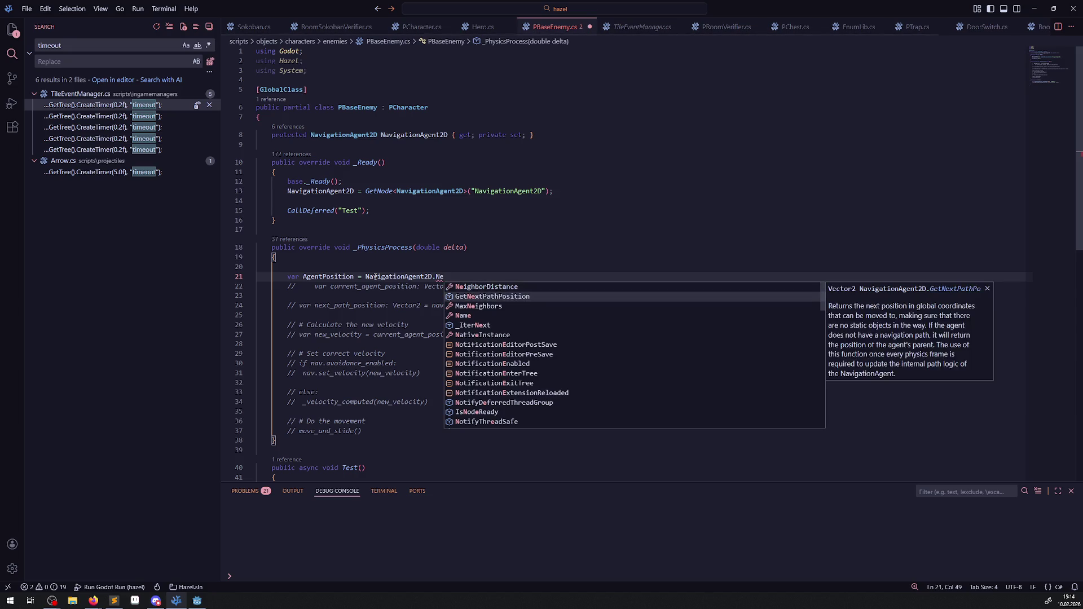
key(Return)
text(();)
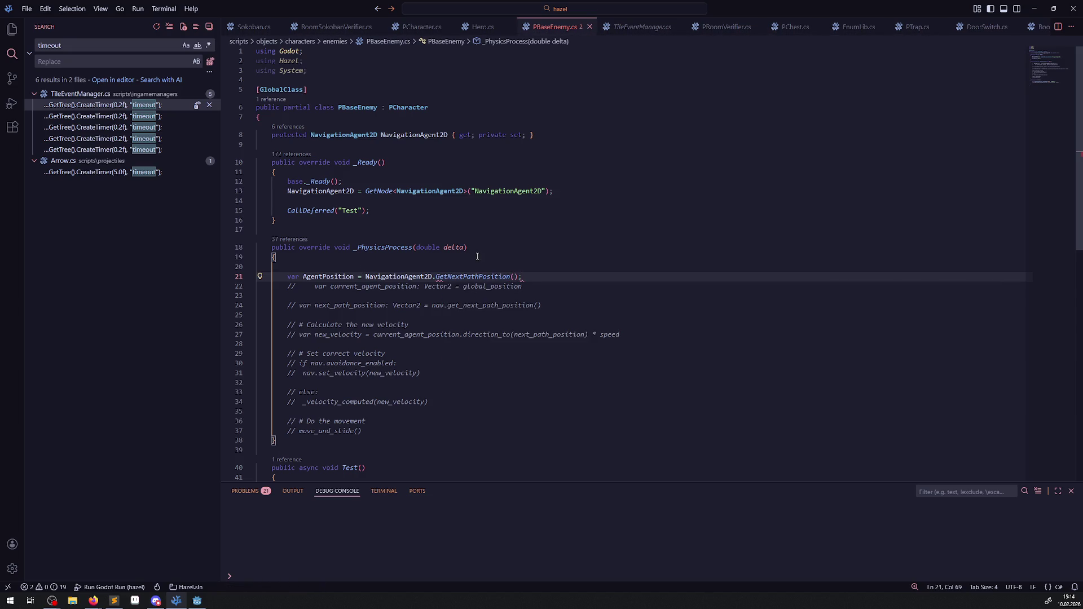
mouse_move(480, 277)
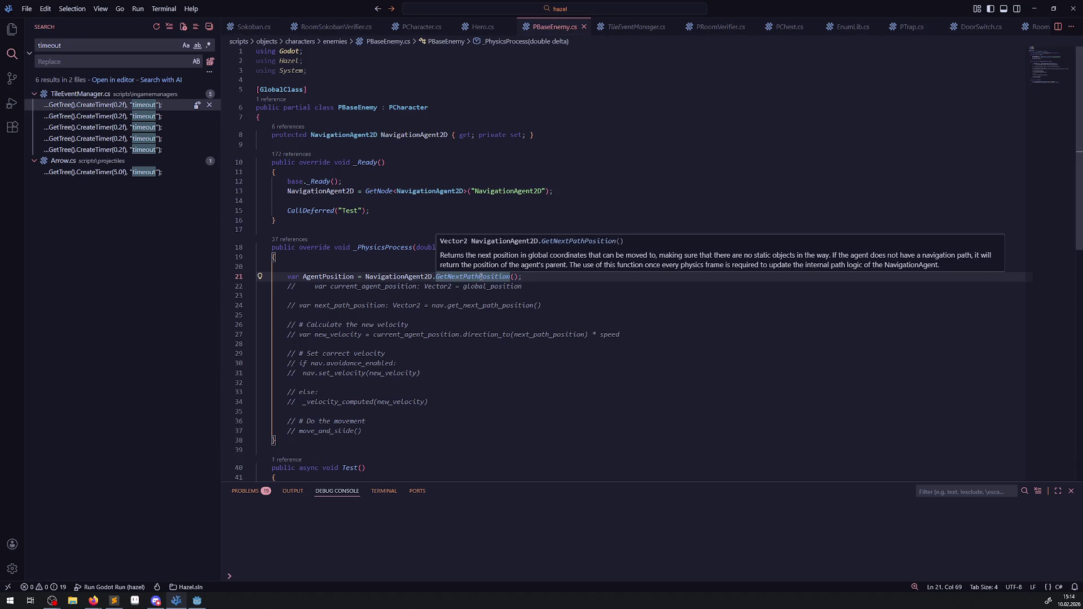
Delete the leftover commented current_agent_position and next_path_position lines.
scroll(377, 287, down, 2)
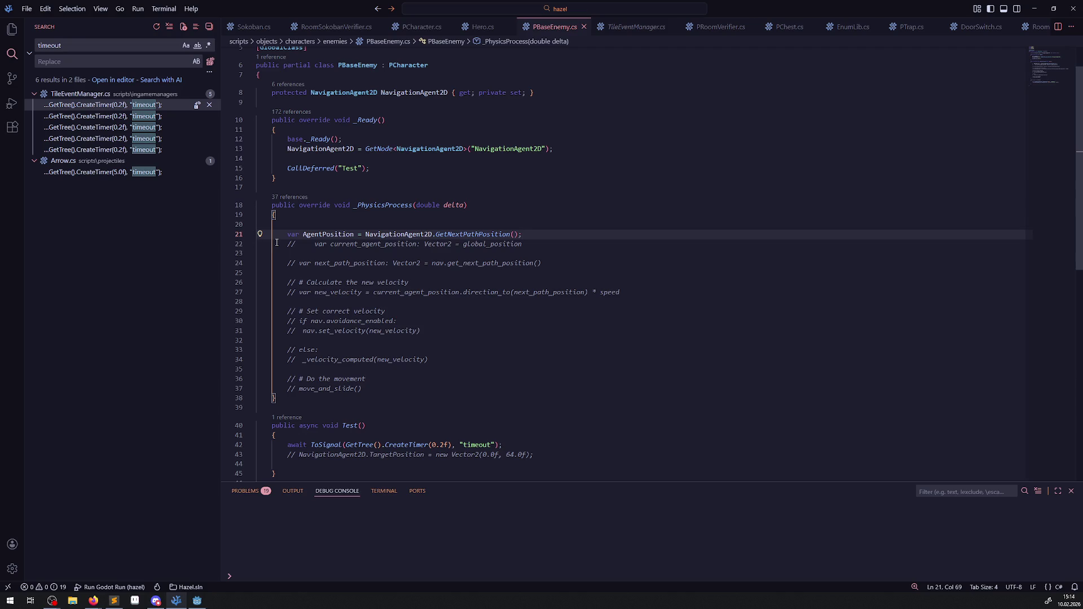
double_click(493, 245)
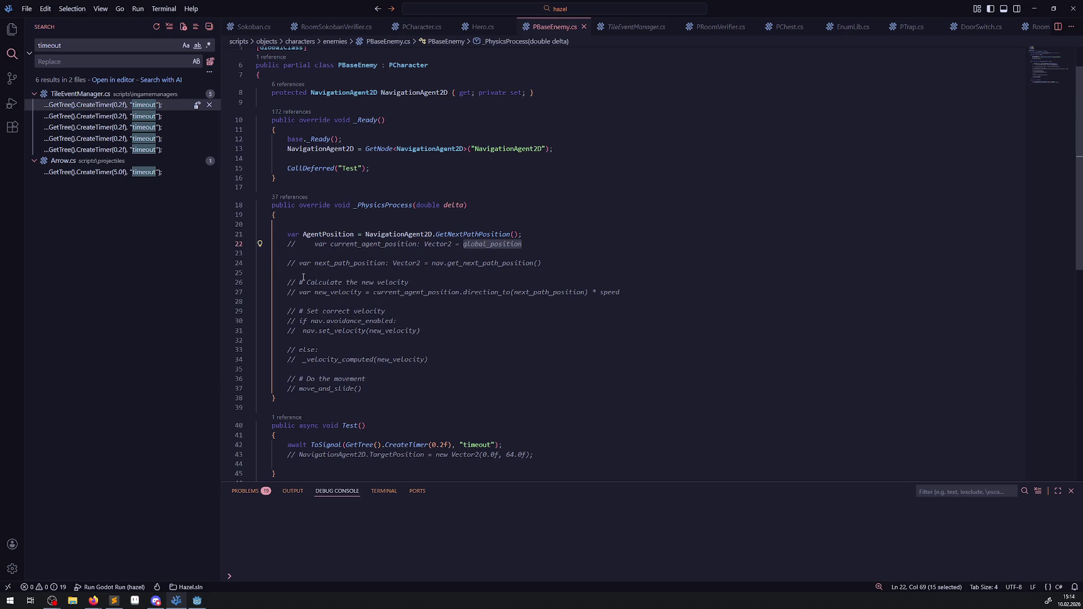
drag(612, 263, 259, 245)
key(BackSpace)
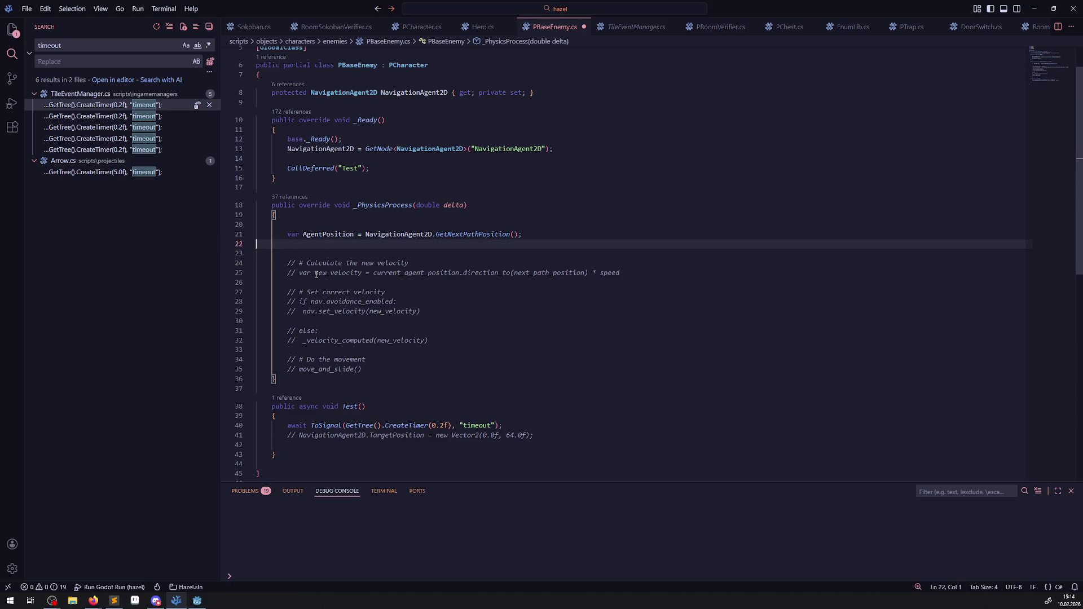
Uncomment the velocity line, renaming new_velocity to DeltaVelo and using GlobalPosition.DirectionTo.
drag(287, 275, 300, 274)
key(BackSpace)
double_click(329, 274)
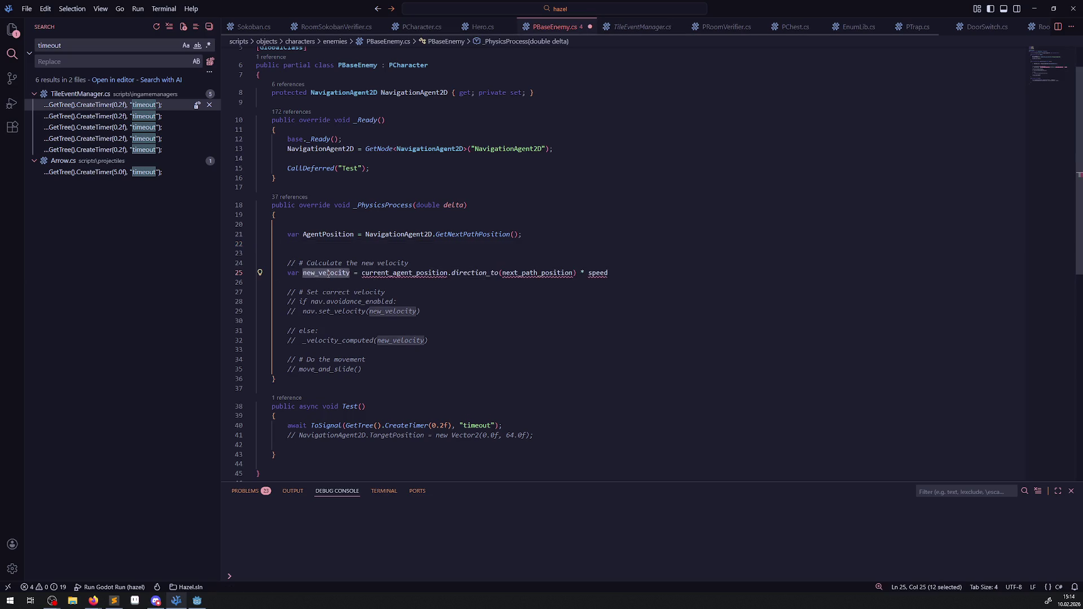
text(DE)
key(BackSpace)
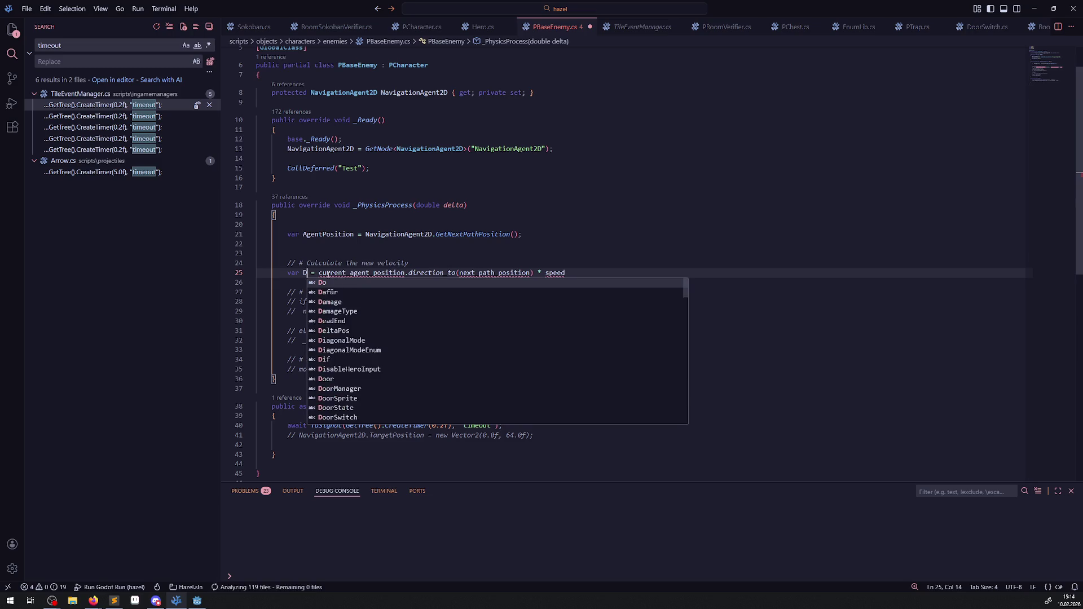
text(eltaVelo)
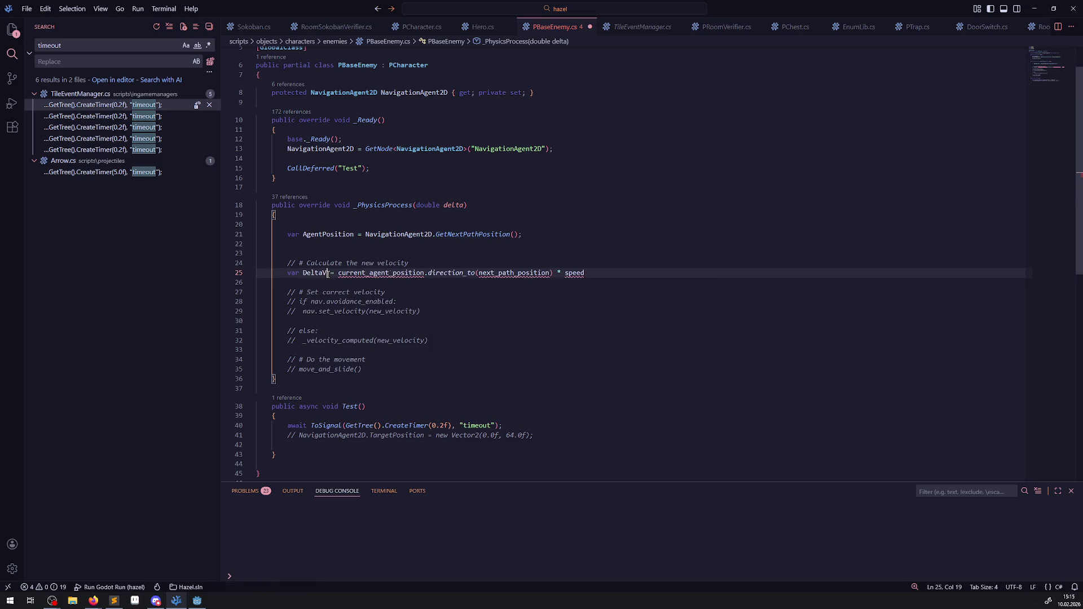
double_click(390, 274)
text(Glob)
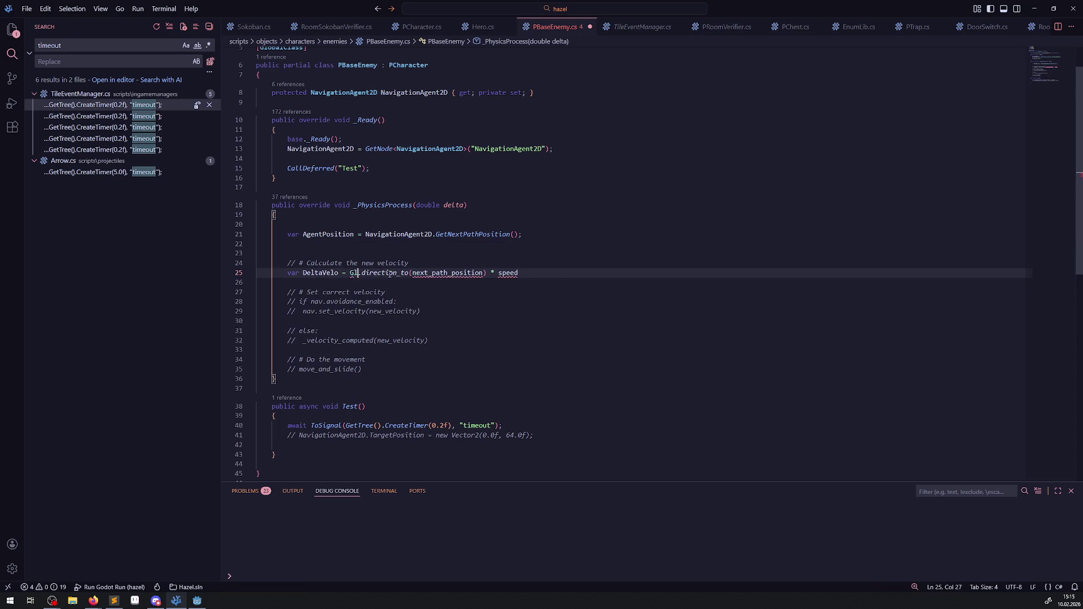
key(Tab)
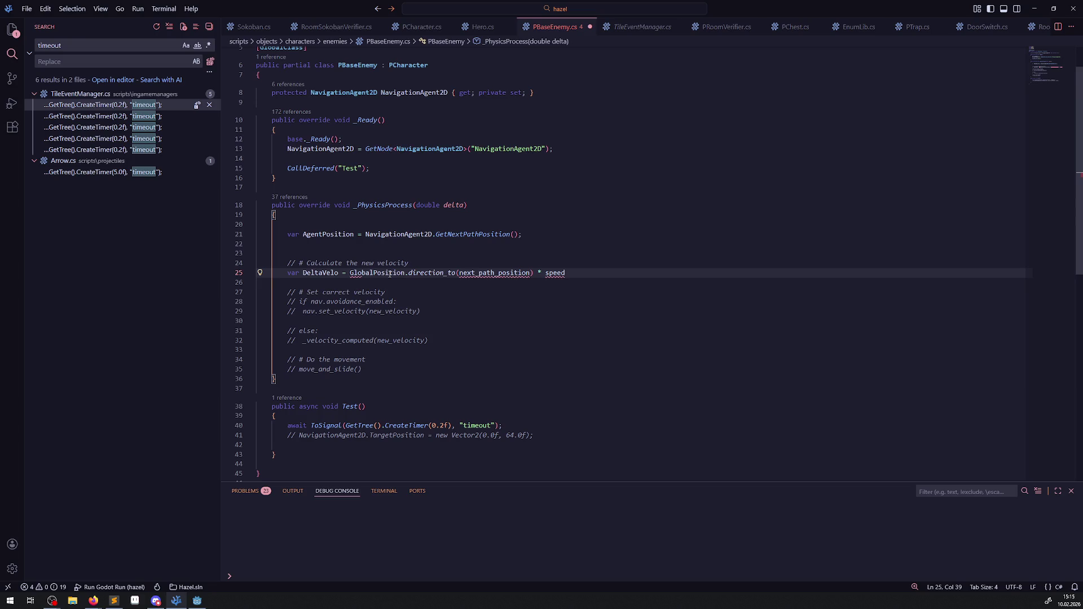
double_click(437, 274)
text(Di)
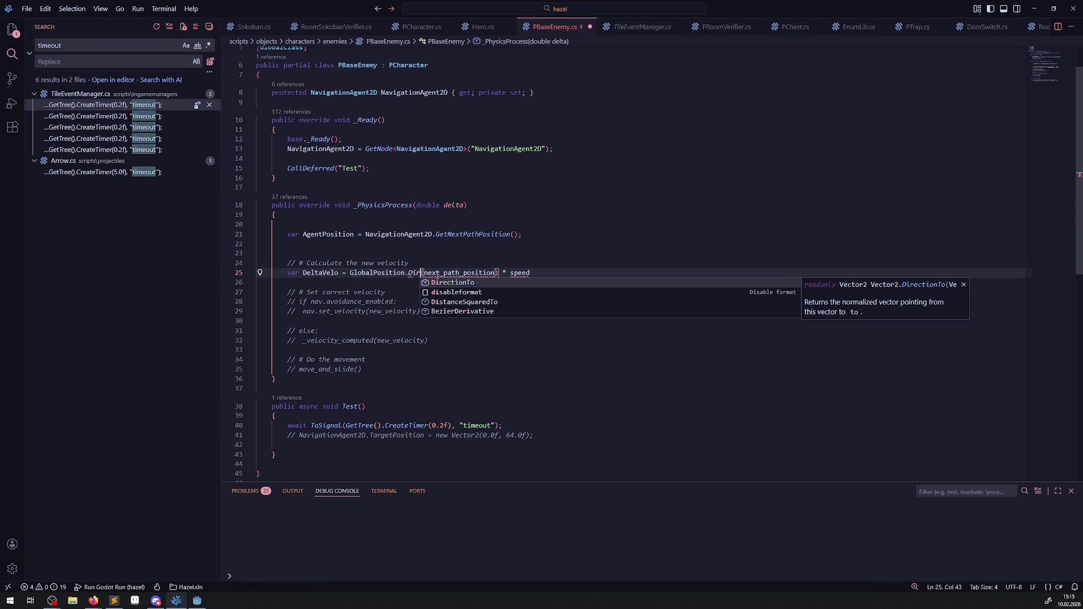
key(Tab)
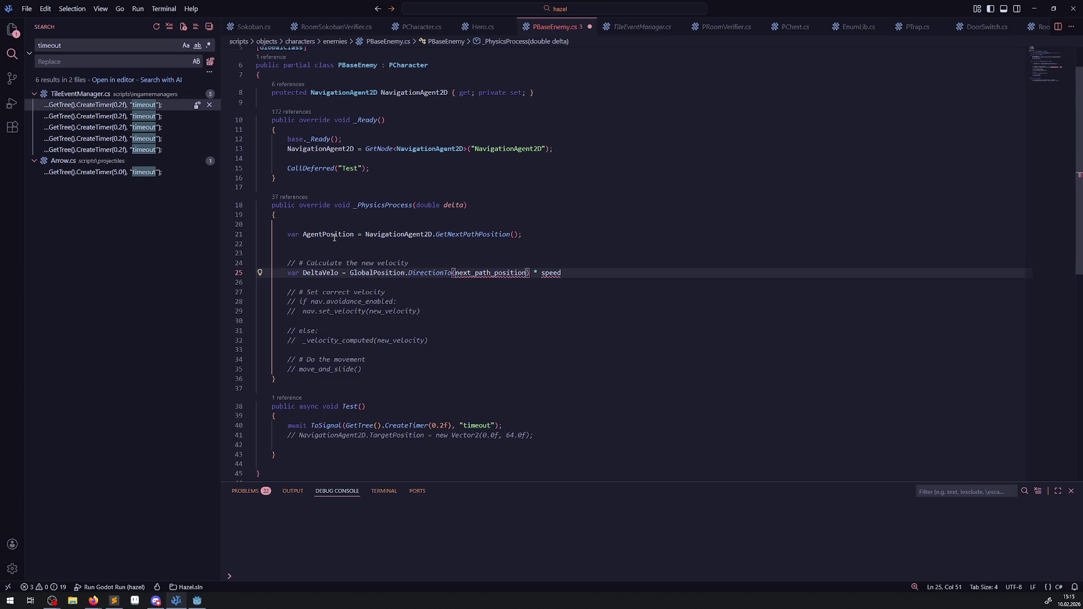
Move NavigationAgent2D.GetNextPathPosition() into the DeltaVelo line and delete the AgentPosition line.
double_click(334, 237)
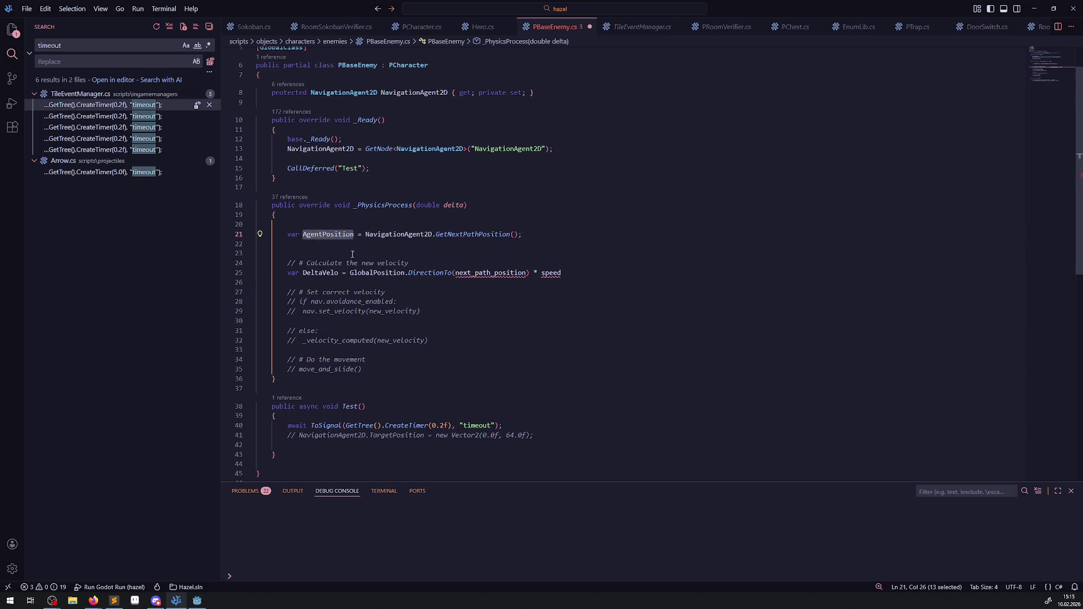
mouse_move(355, 235)
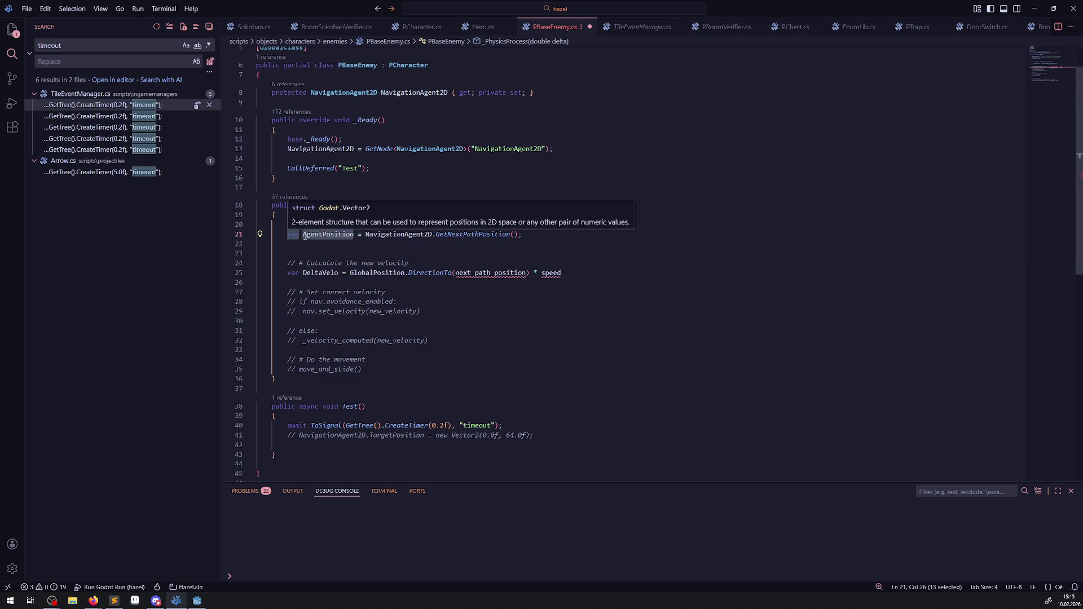
mouse_move(473, 234)
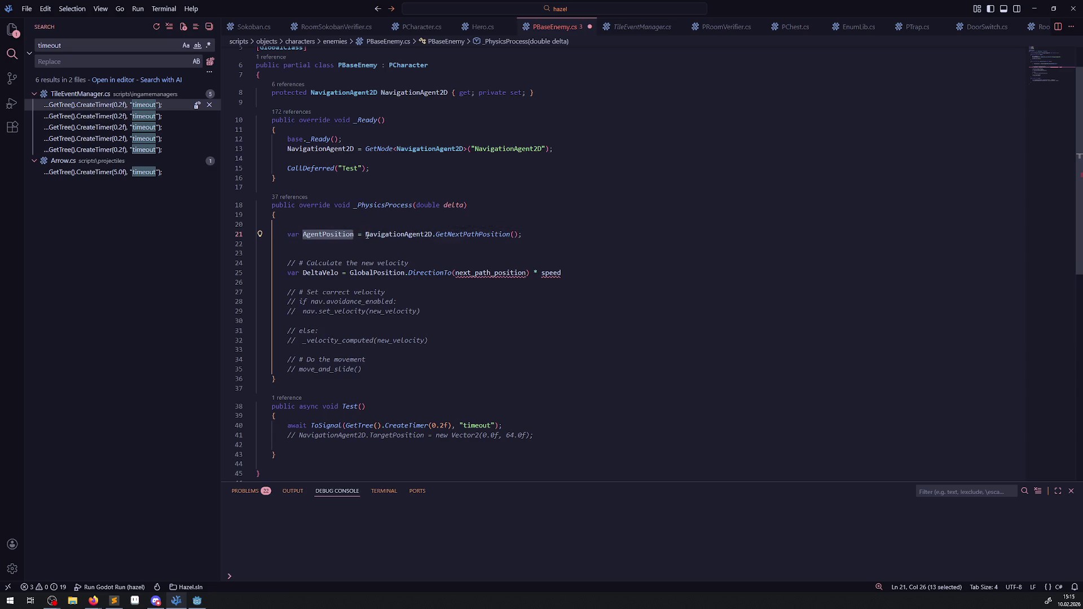
drag(366, 235, 520, 236)
key(ctrl+c)
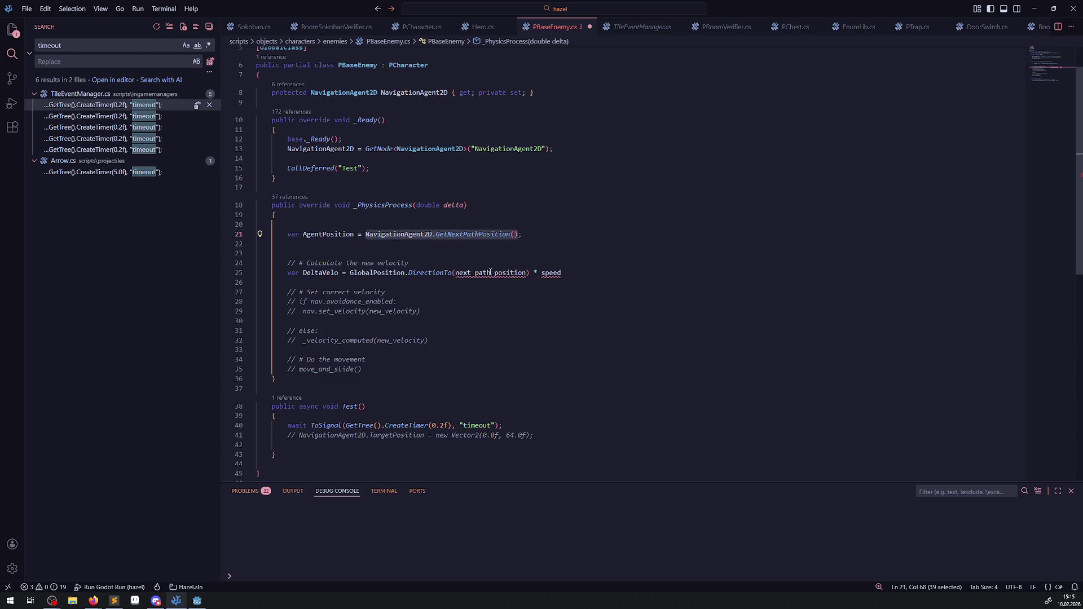
double_click(491, 273)
key(ctrl+v)
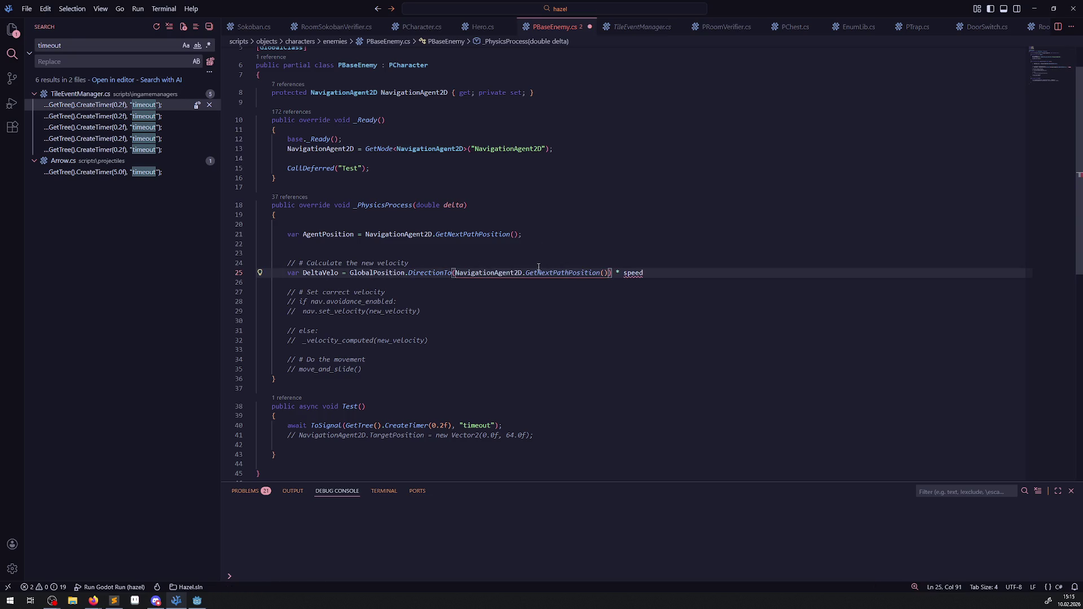
triple_click(544, 235)
key(BackSpace)
key(BackSpace)
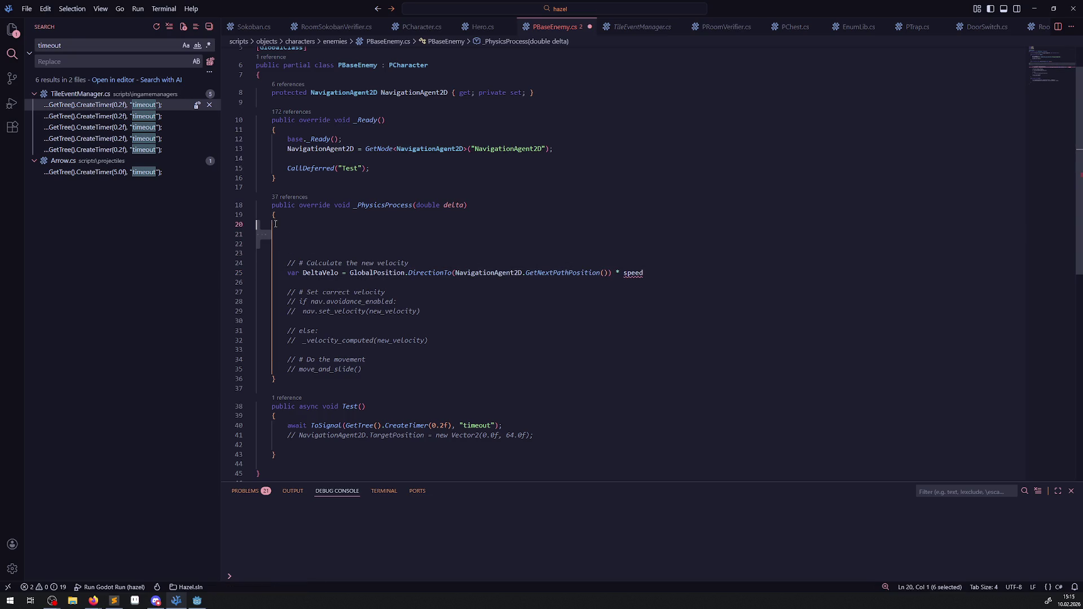
key(Delete)
key(Delete)
key(Delete)
Replace speed with 32.0f on the DeltaVelo line and save.
double_click(629, 234)
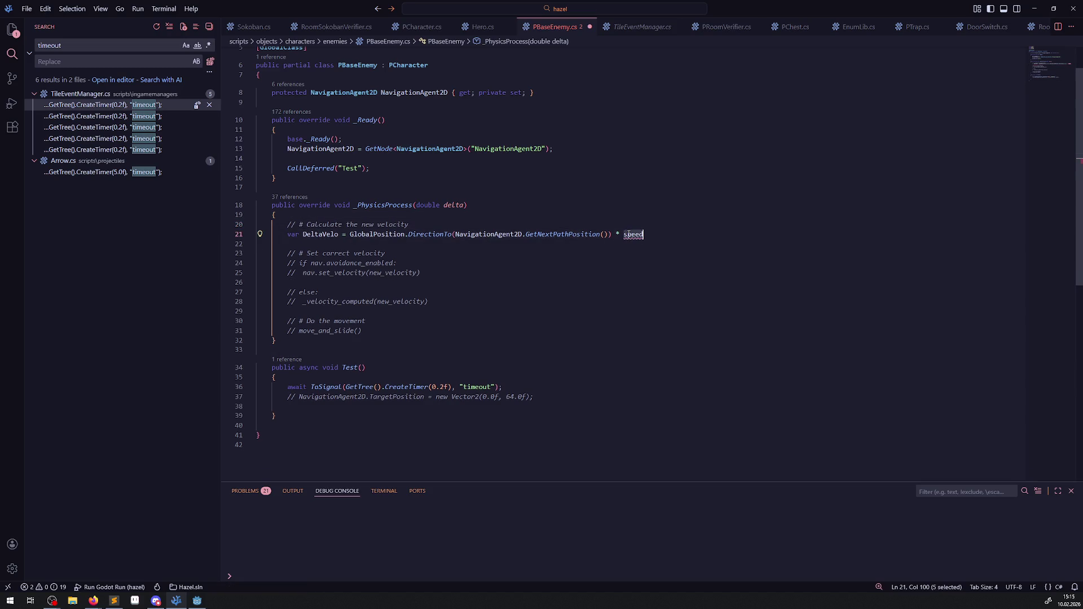
key(BackSpace)
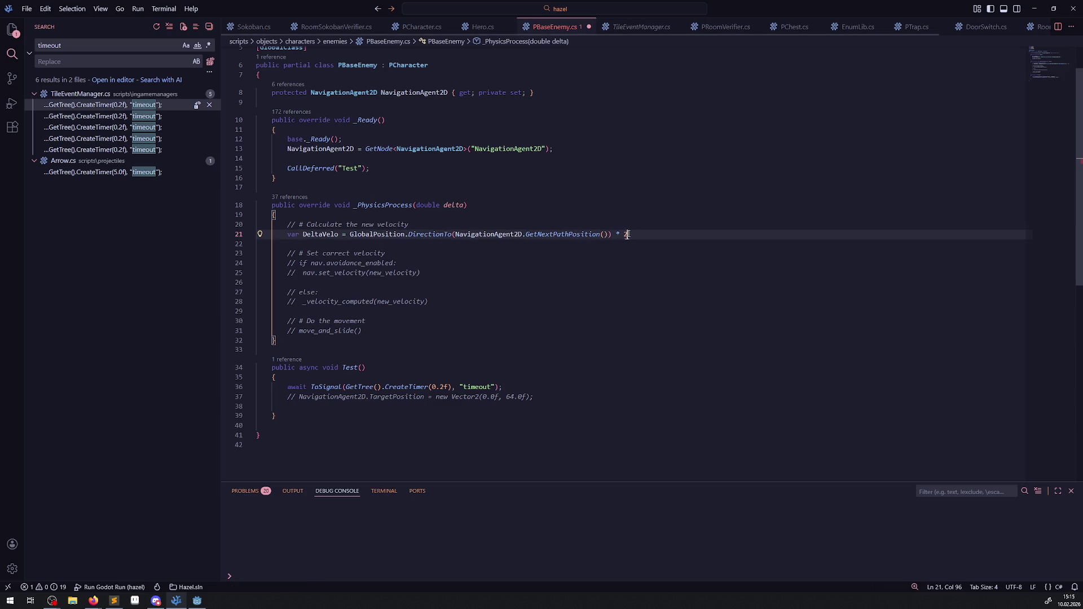
text(32)
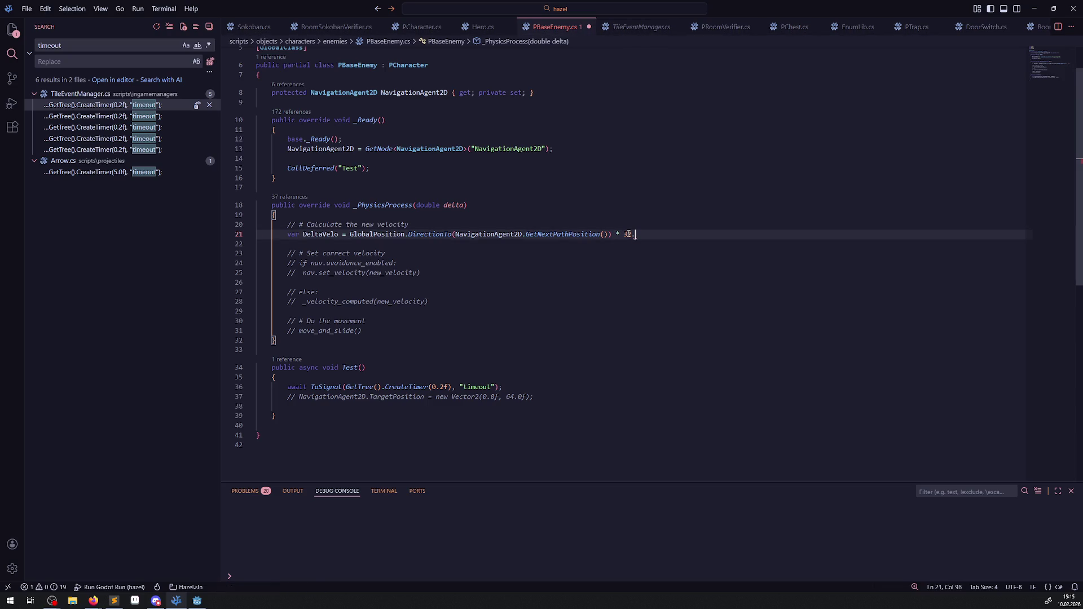
text(.0f;)
key(ctrl+s)
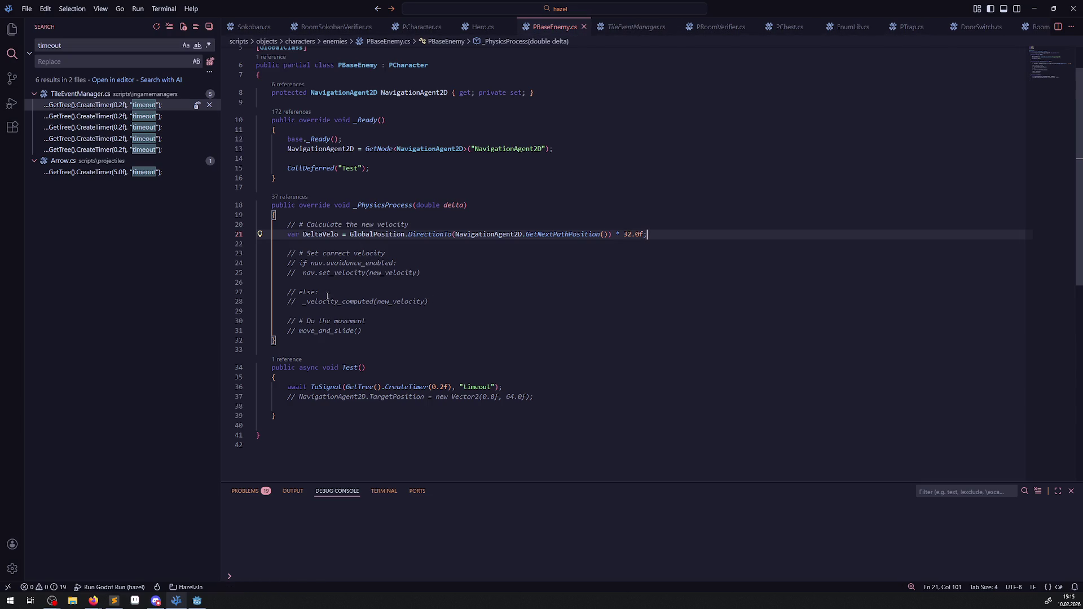
Check the casraf.dev pathfinding tutorial in Firefox, then return to the velocity comment in the script.
click(474, 297)
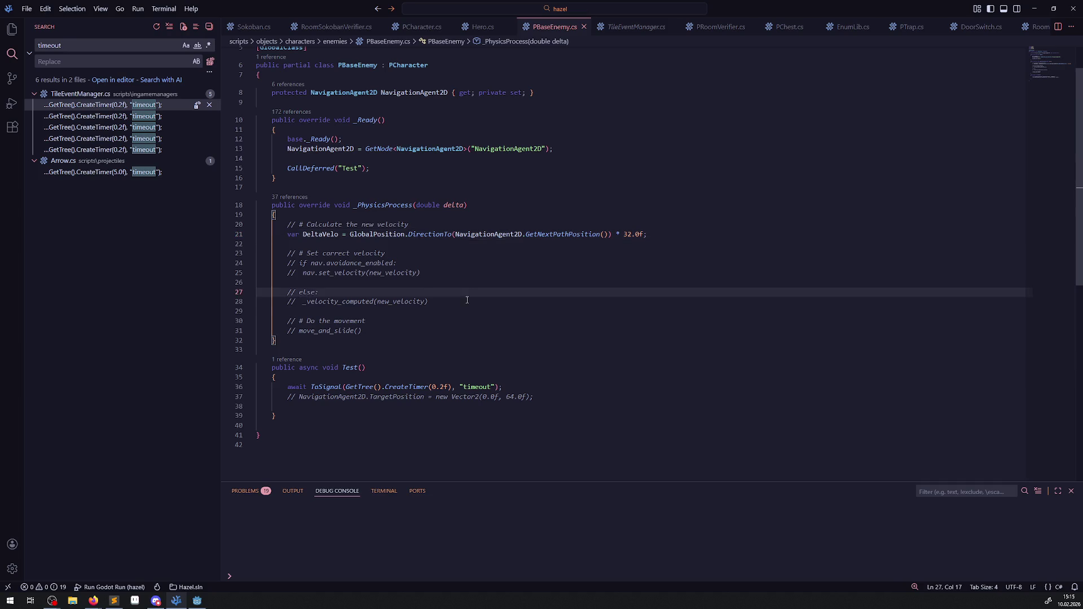
click(468, 300)
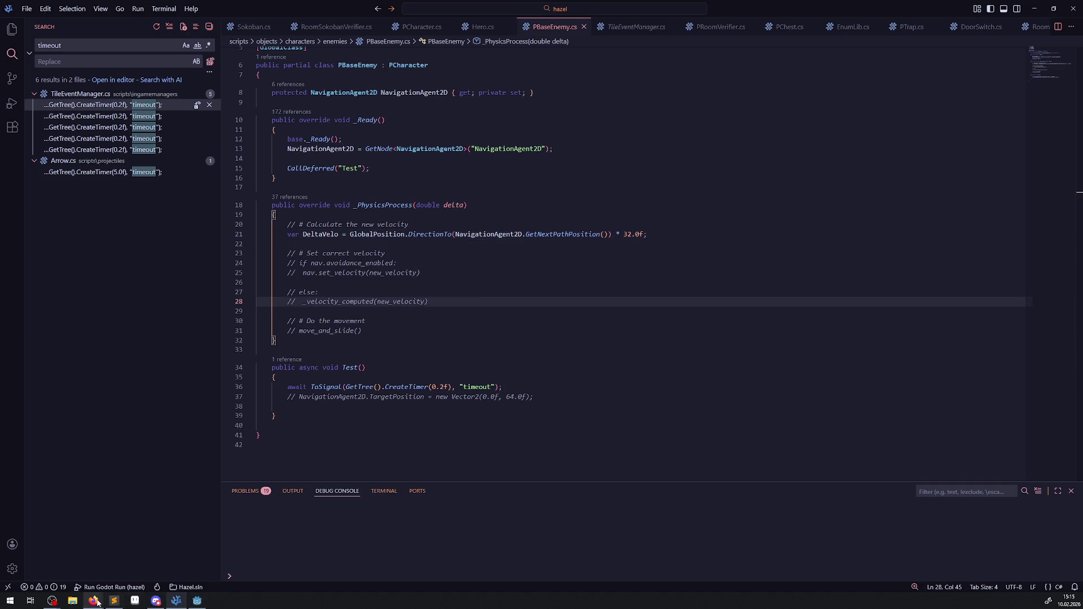
mouse_move(96, 601)
click(228, 567)
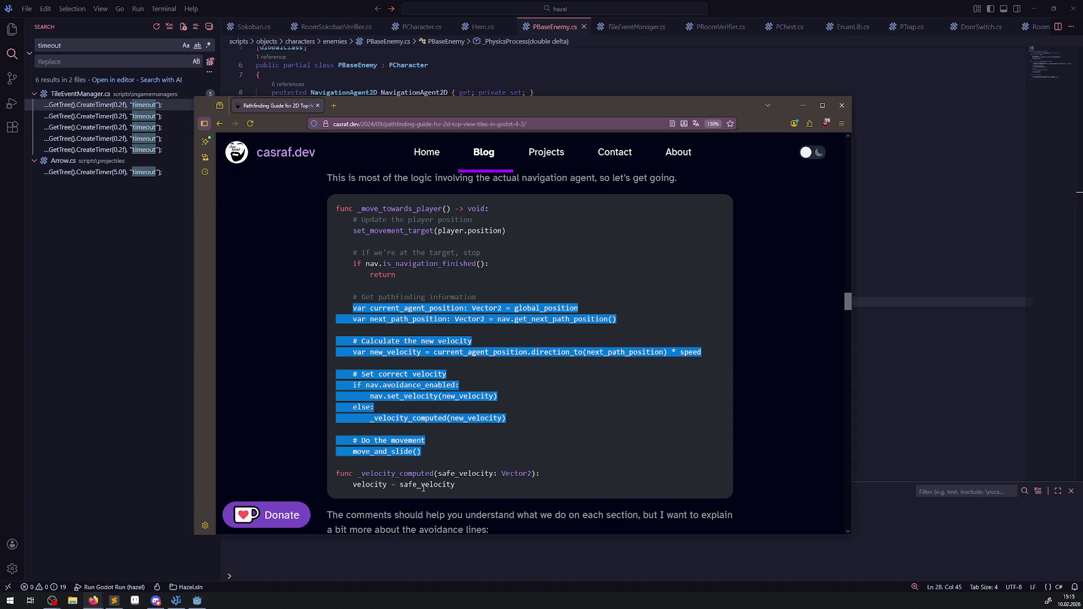
click(89, 339)
key(Down)
key(Down)
key(Down)
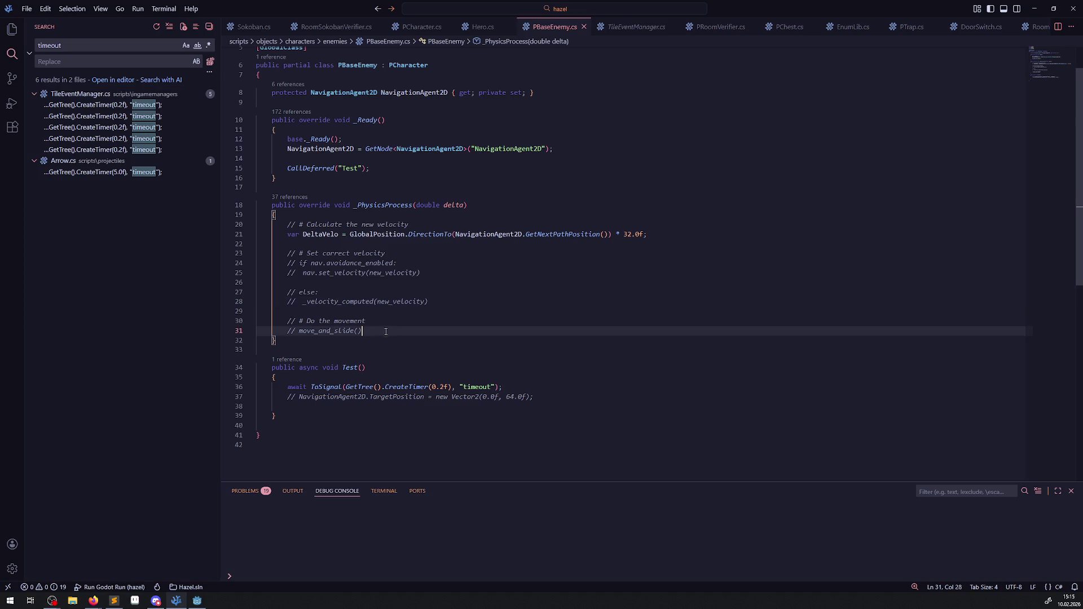
double_click(318, 235)
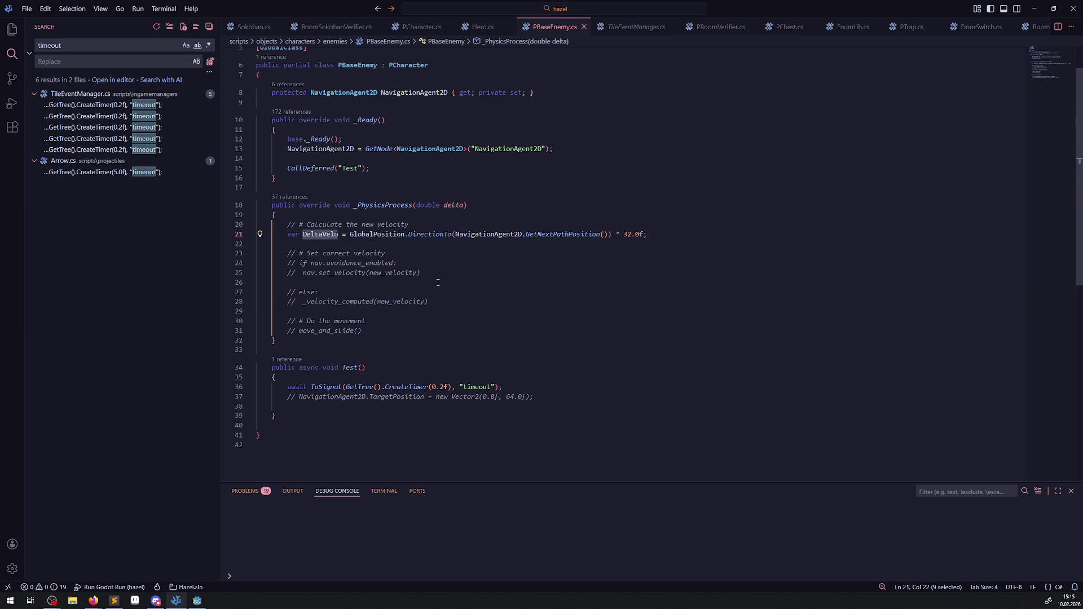
click(451, 299)
Write Velocity = DeltaVelo on line 30 of _PhysicsProcess and save.
key(Return)
key(Return)
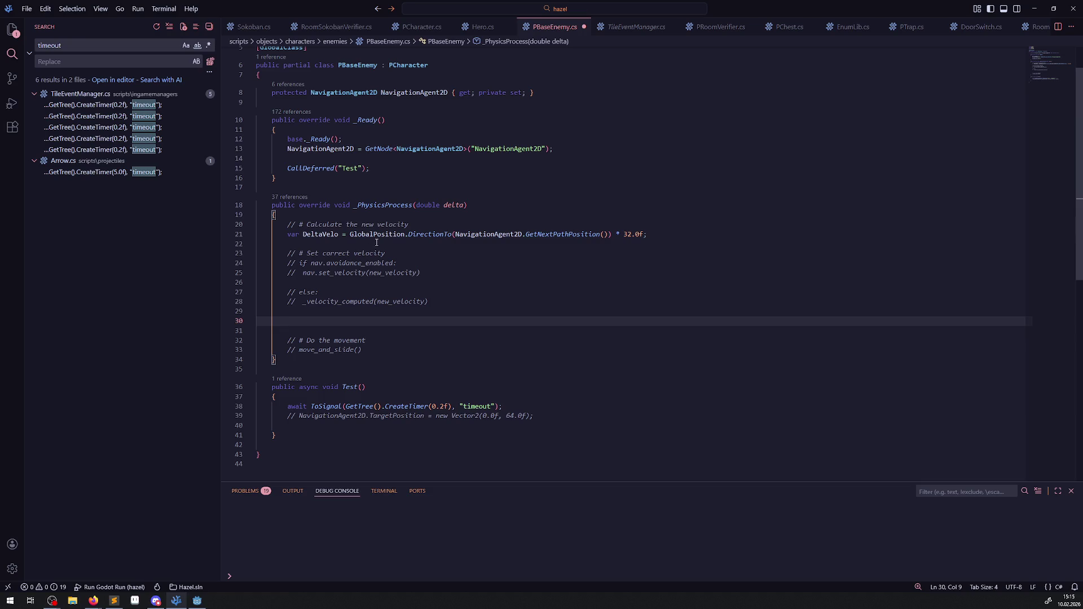
click(493, 238)
double_click(563, 235)
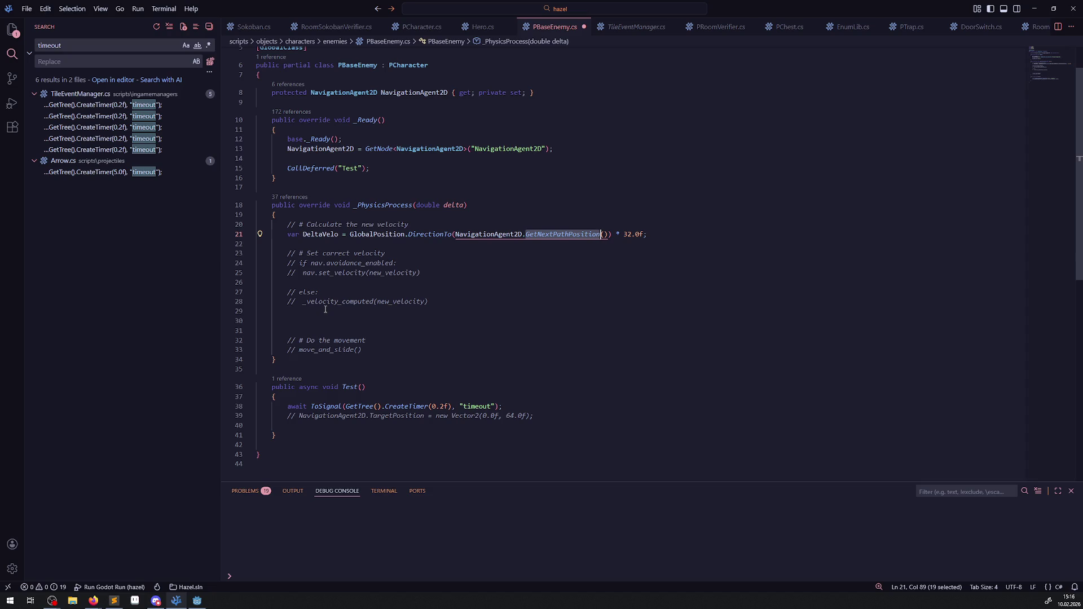
click(329, 322)
text(Veloci)
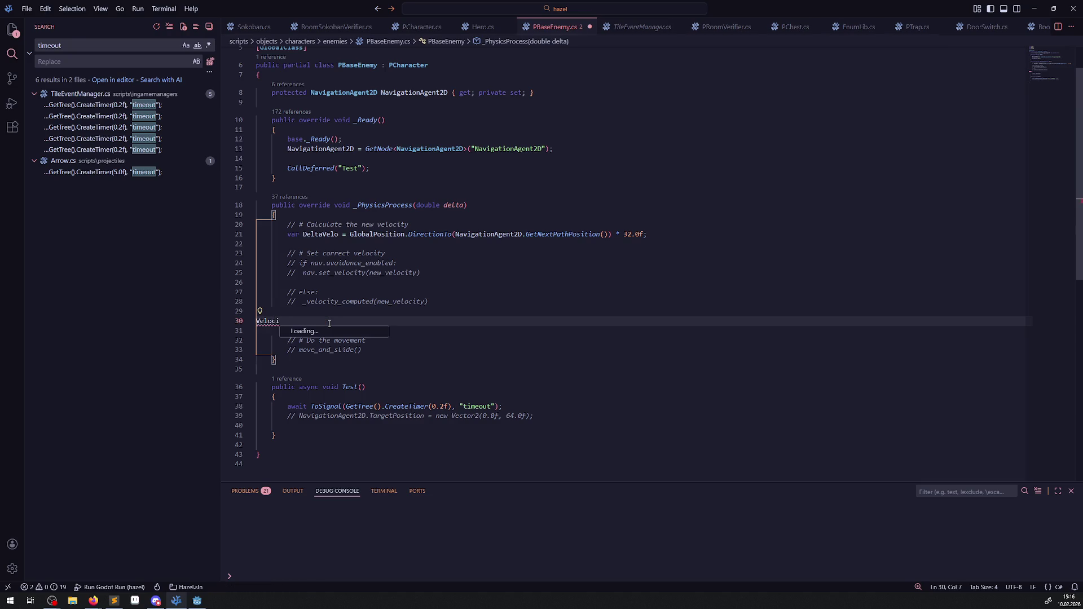
text(ty+)
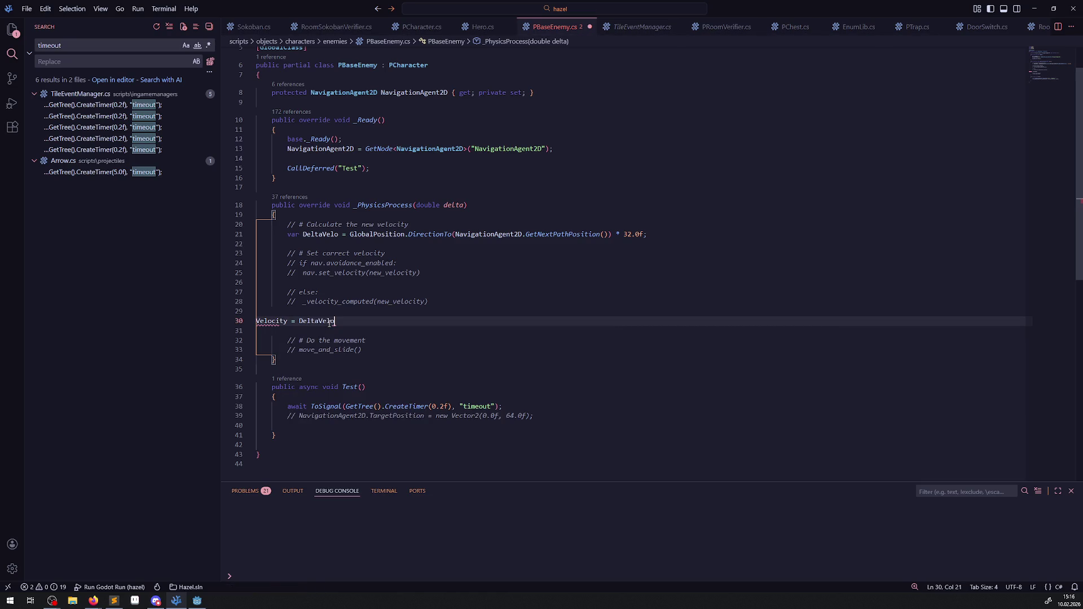
text(;)
key(ctrl+s)
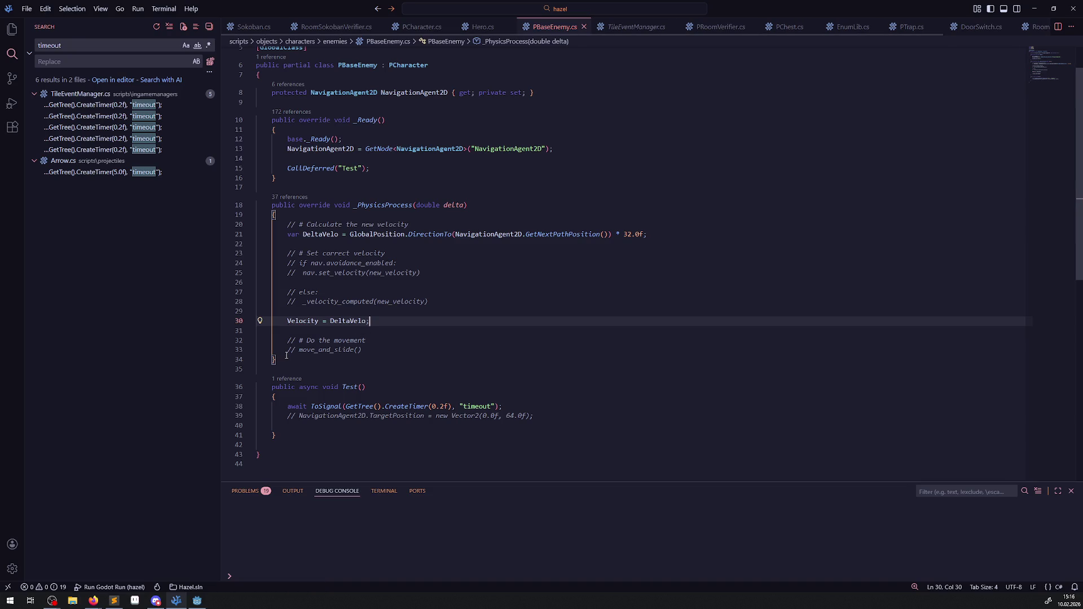
Replace the commented move_and_slide() with MoveAndSlide() and uncomment Test's TargetPosition line.
click(285, 351)
drag(285, 352, 390, 348)
key(Return)
text(MoveAnd)
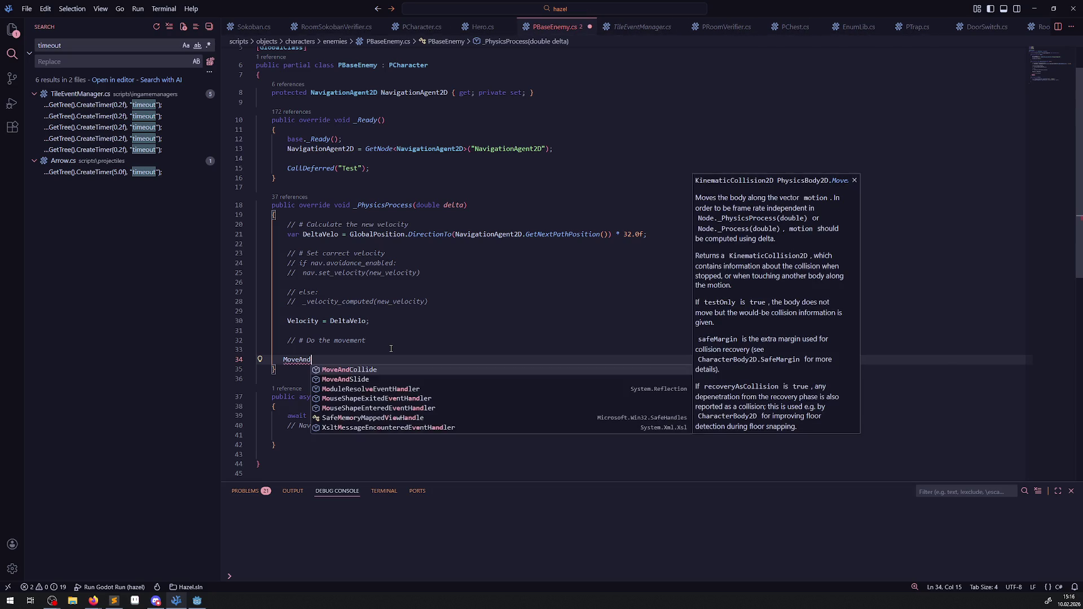
key(Down)
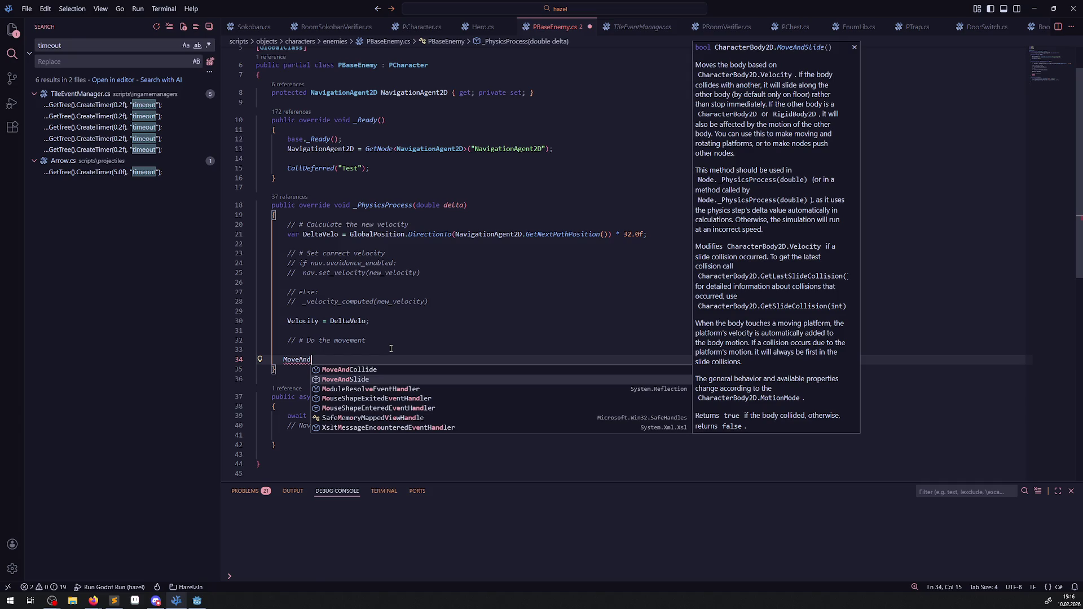
key(Tab)
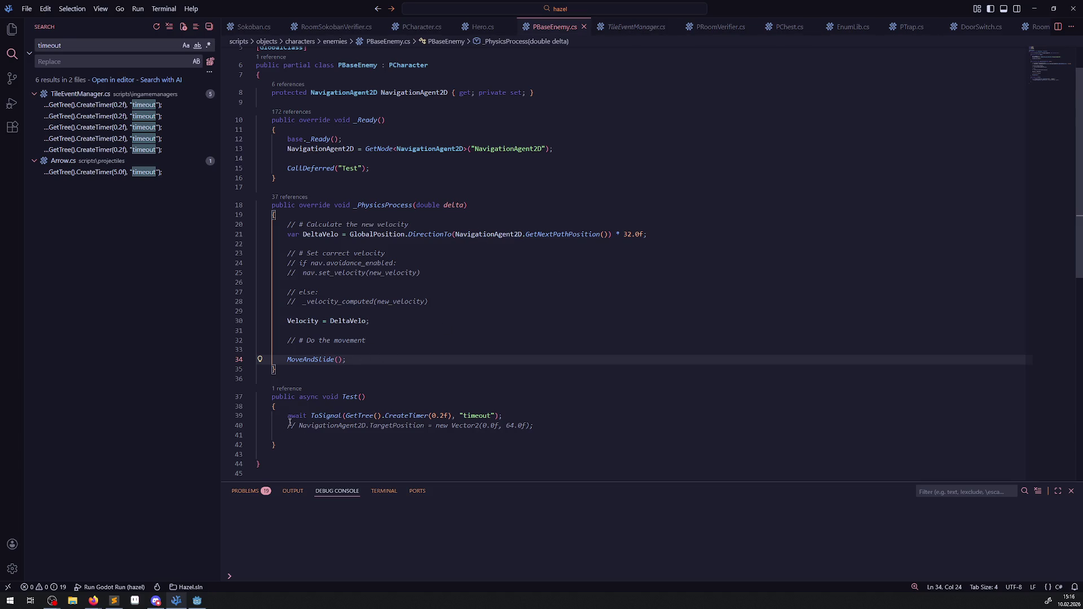
drag(286, 426, 426, 426)
key(Delete)
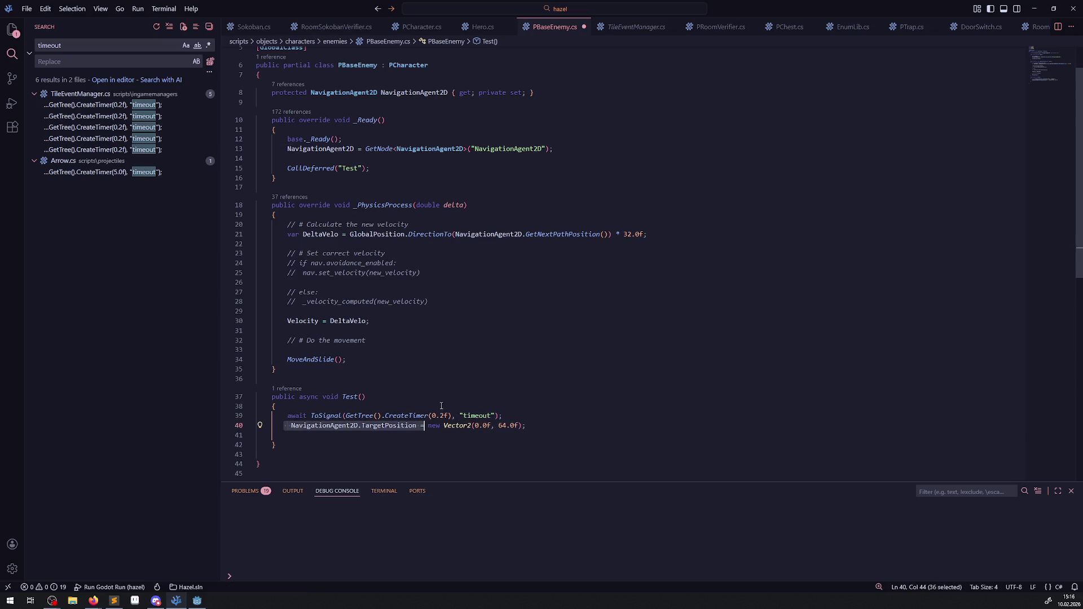
Look up the IngameGameMode property in PCharacter.cs via Go to Definition.
click(327, 214)
key(Return)
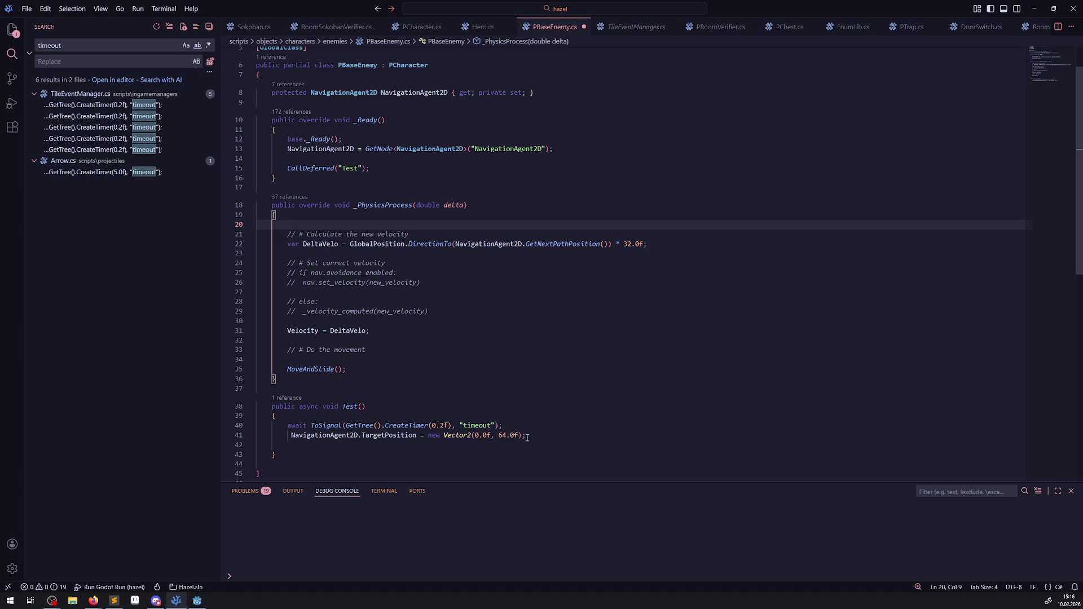
drag(526, 436, 429, 436)
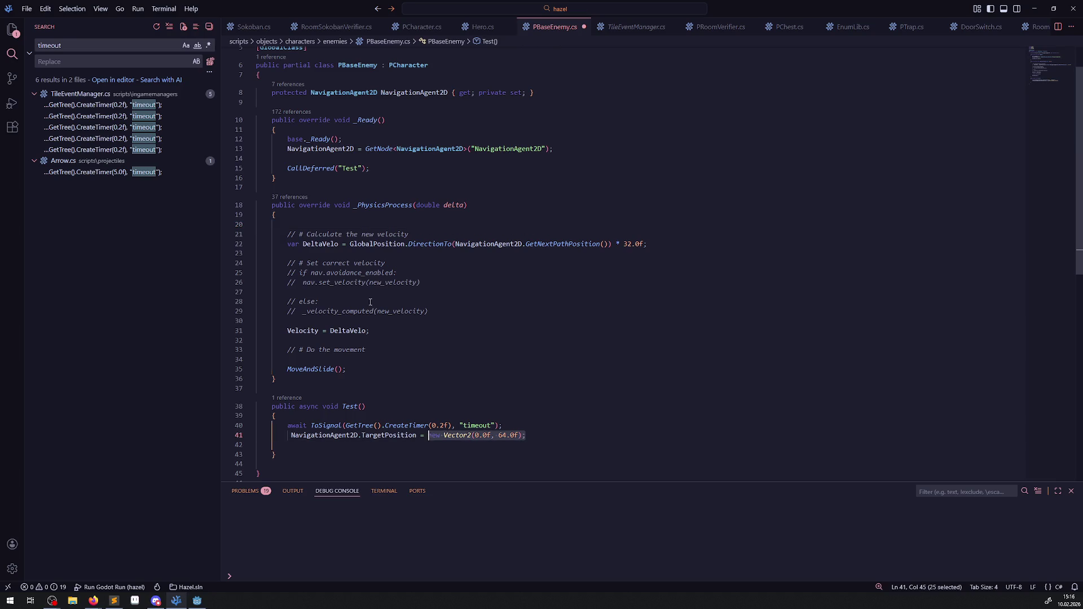
right_click(404, 67)
click(444, 79)
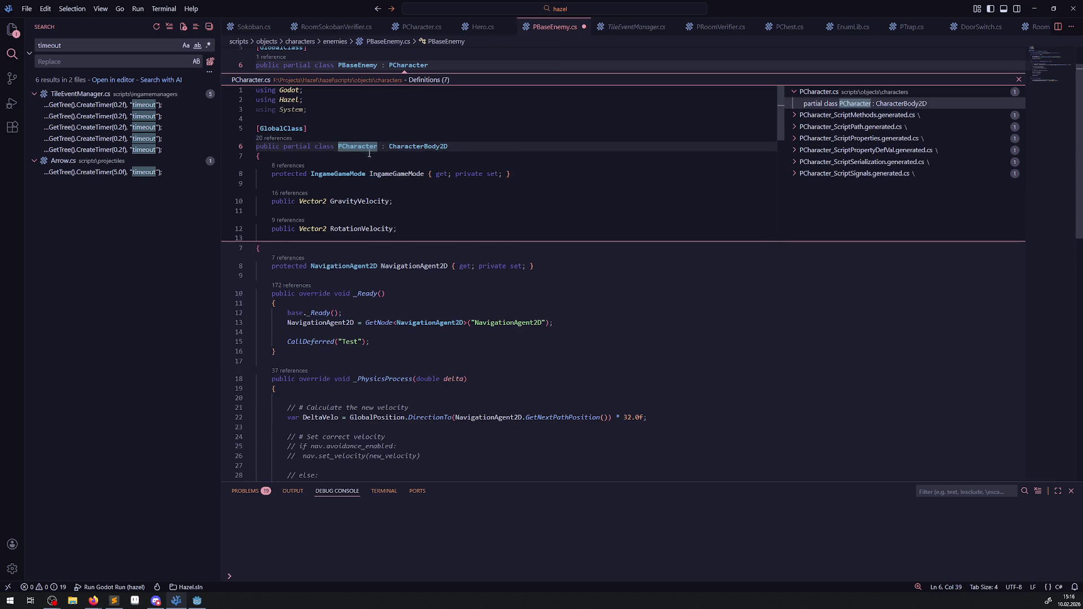
double_click(395, 174)
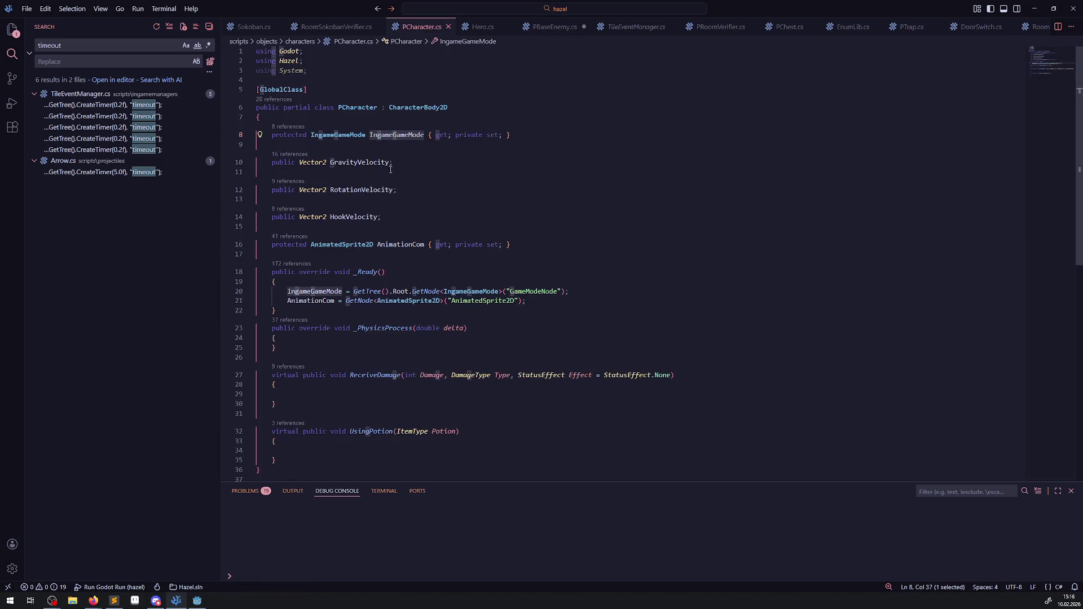
double_click(397, 135)
key(ctrl+c)
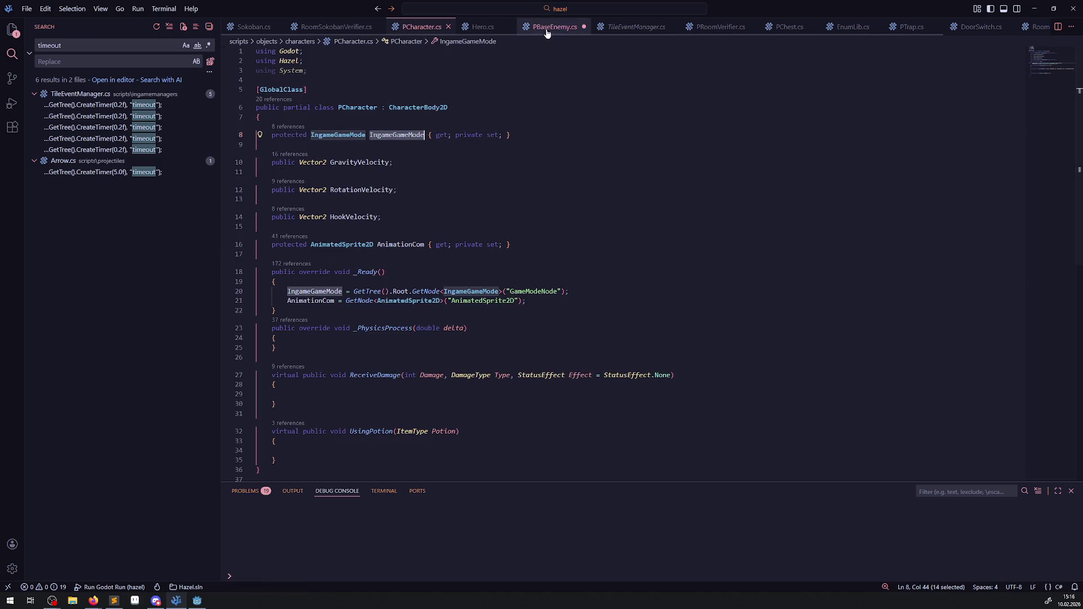
click(533, 33)
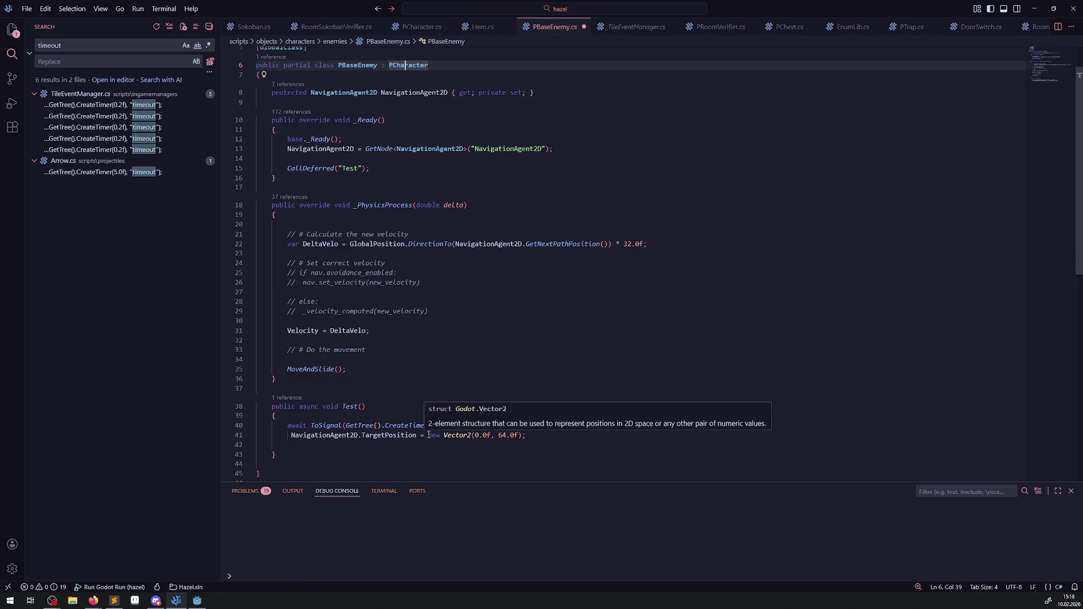
Replace the fixed Vector2 with IngameGameMode.IngameManager.HeroManager.Hero.GlobalPosition and save.
drag(439, 435, 536, 435)
key(ctrl+v)
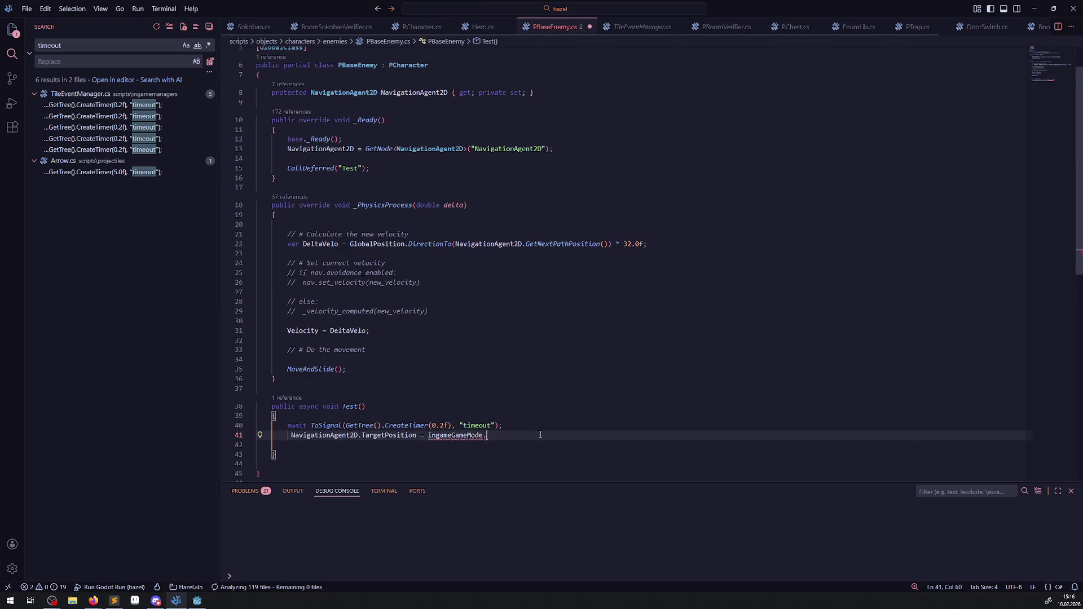
text(.Her)
key(BackSpace)
key(BackSpace)
key(BackSpace)
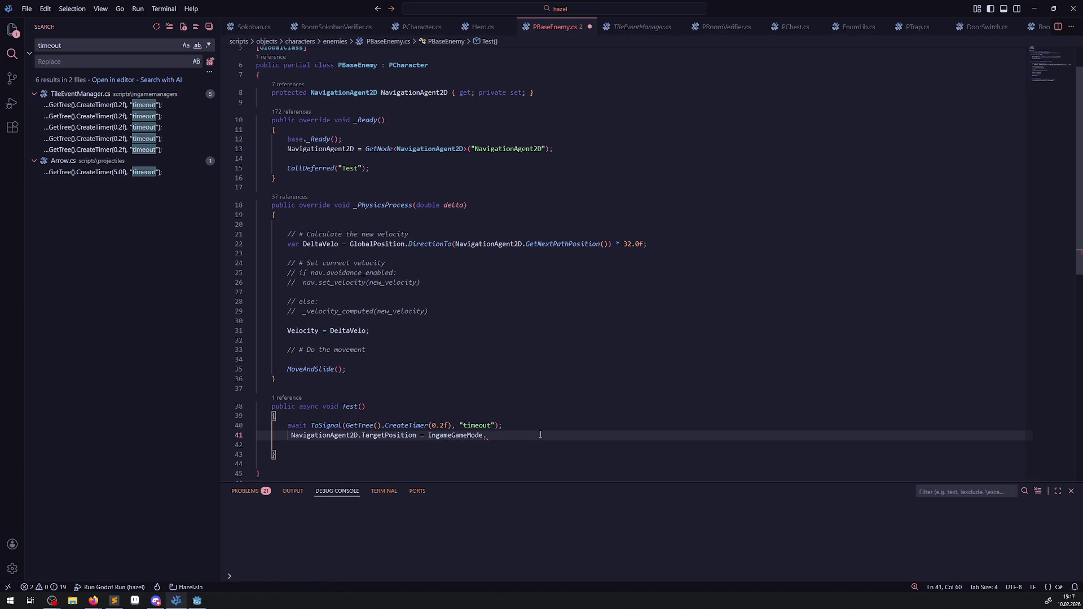
text(Ingam)
key(Down)
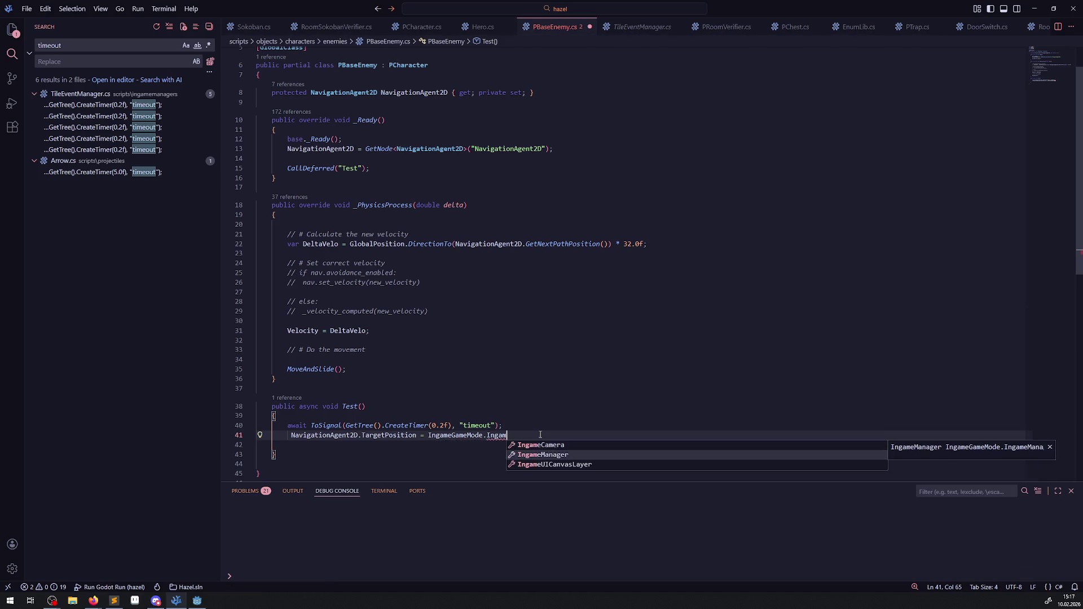
key(Return)
text(.Hero)
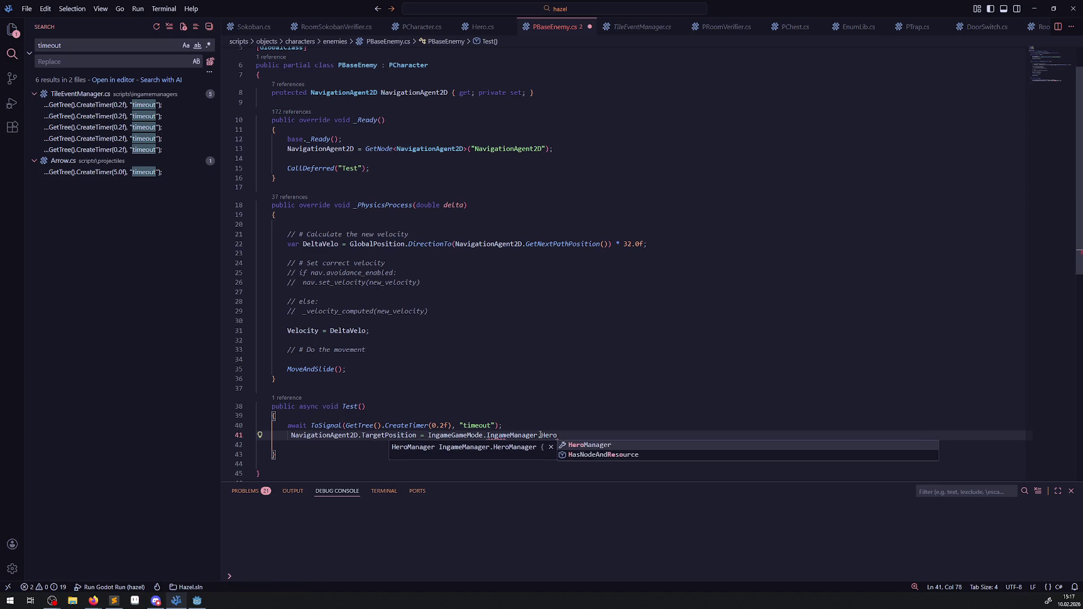
key(Return)
text(.Hero)
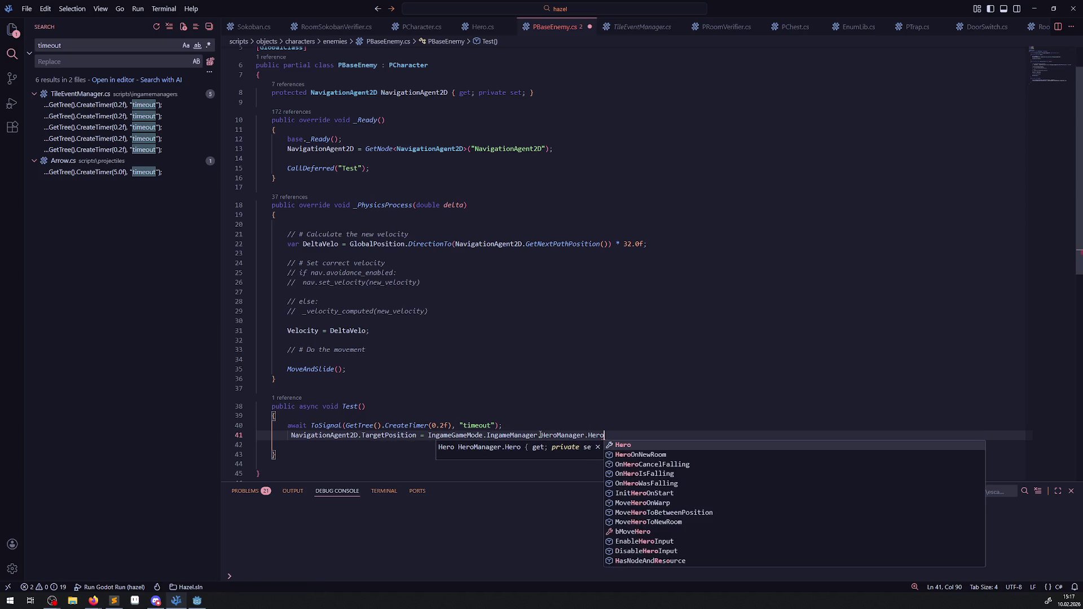
text(.Glo)
key(Return)
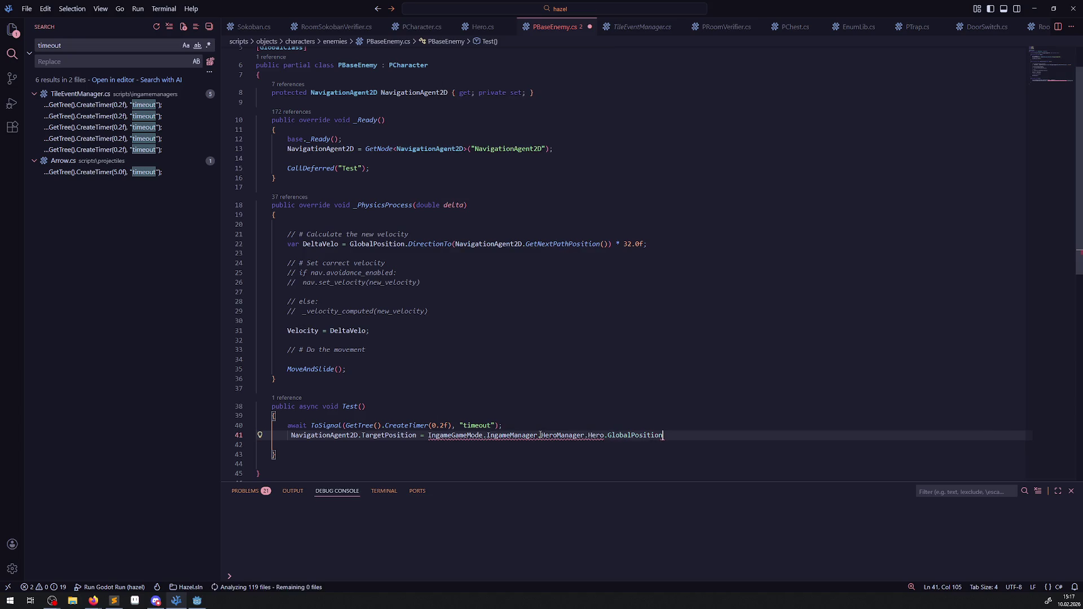
text(;)
key(ctrl+s)
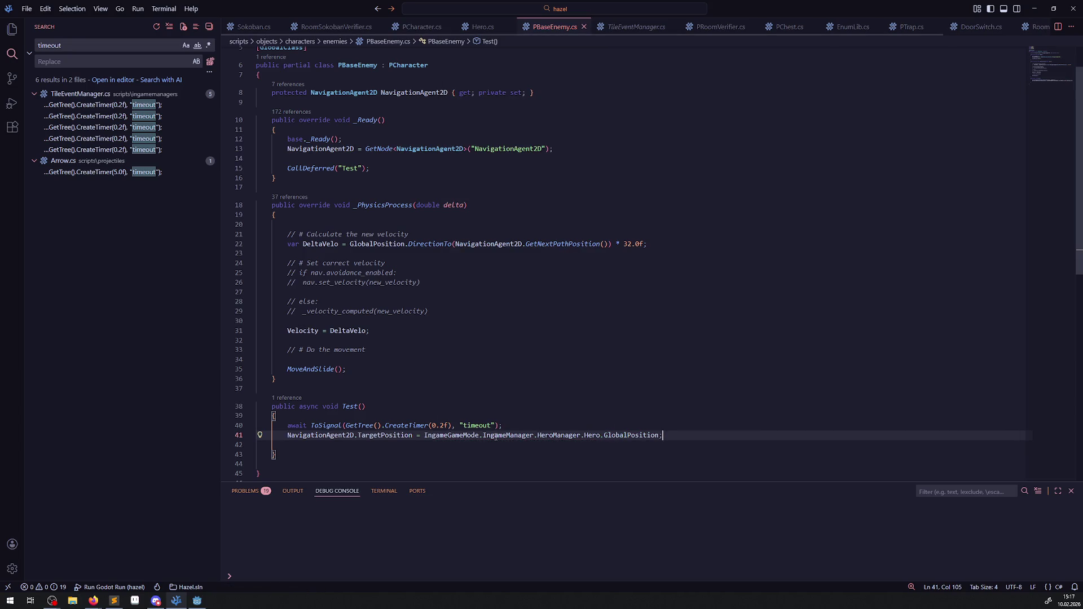
Open a new line below the NavigationAgent2D property declaration above _Ready.
scroll(430, 113, up, 2)
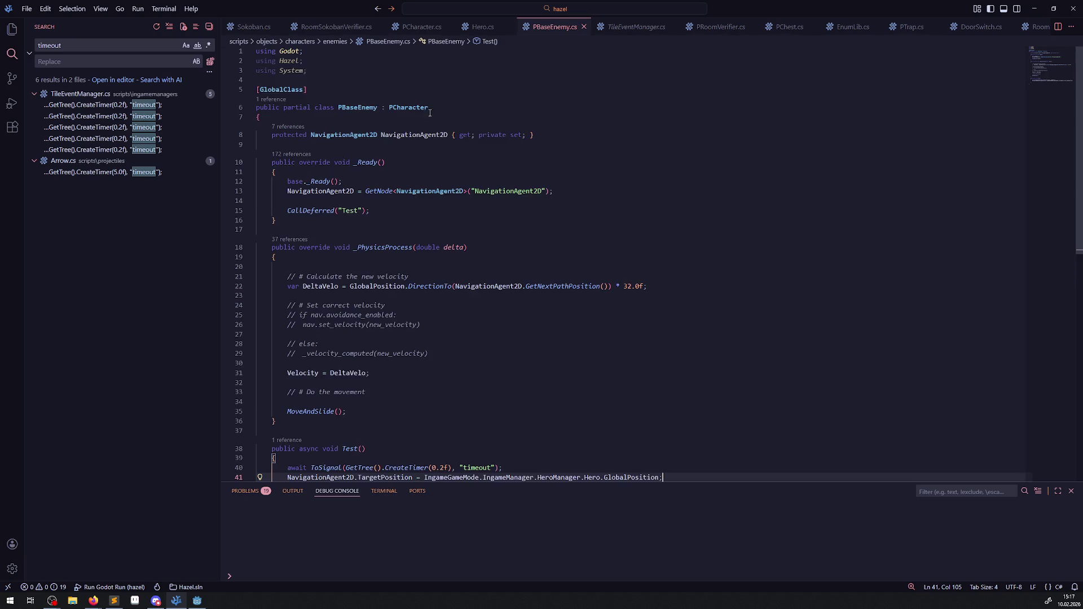
click(538, 137)
key(Return)
key(Return)
text(private bool bI)
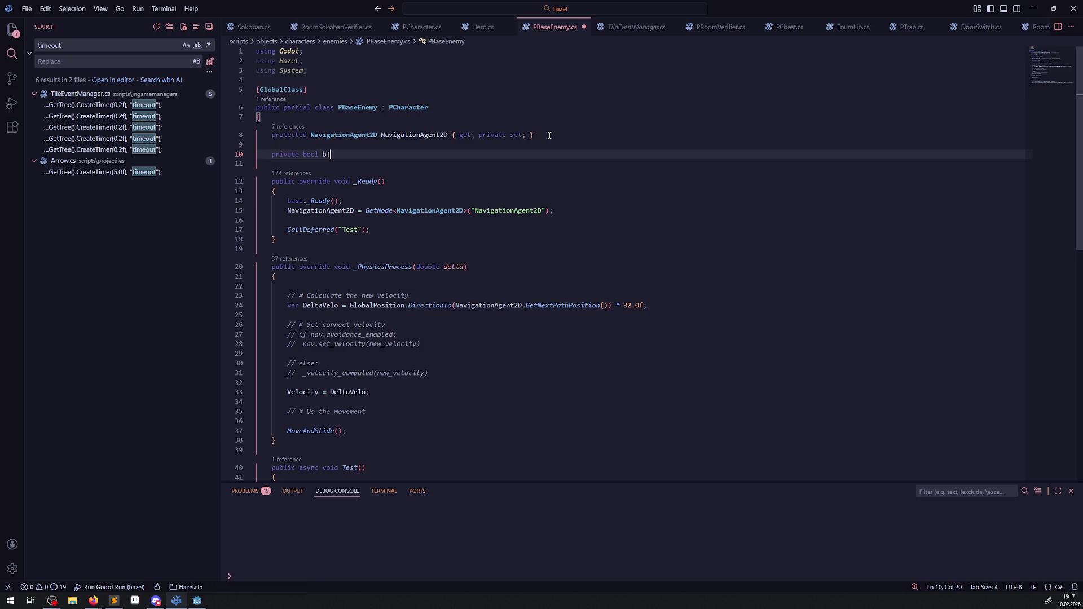
Change the bTest initializer from false to true and save the file.
text(est = false;)
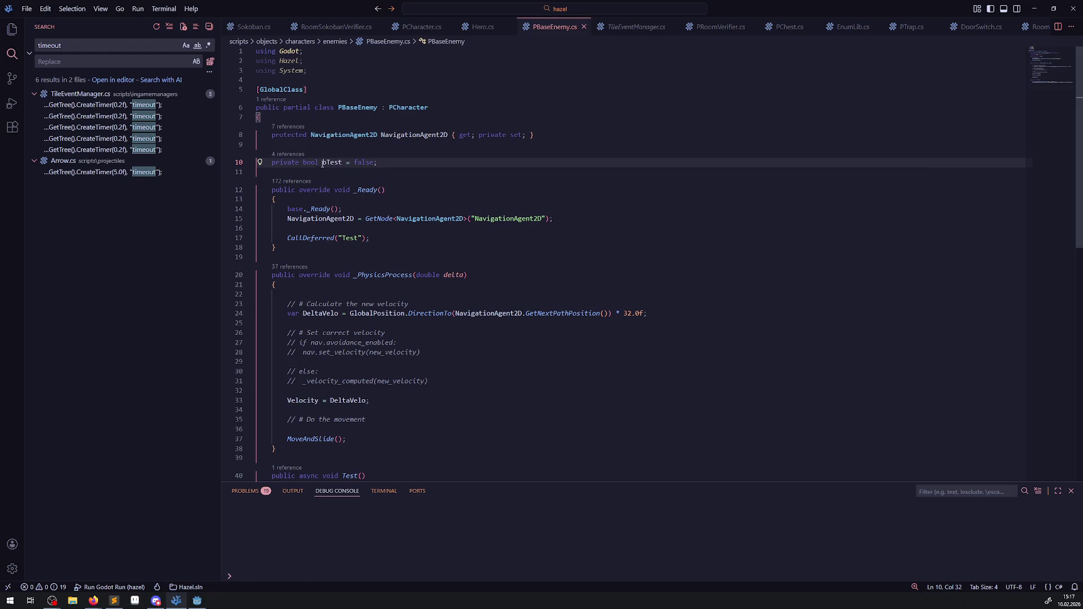
key(BackSpace)
key(BackSpace)
key(BackSpace)
text(t)
key(ctrl+s)
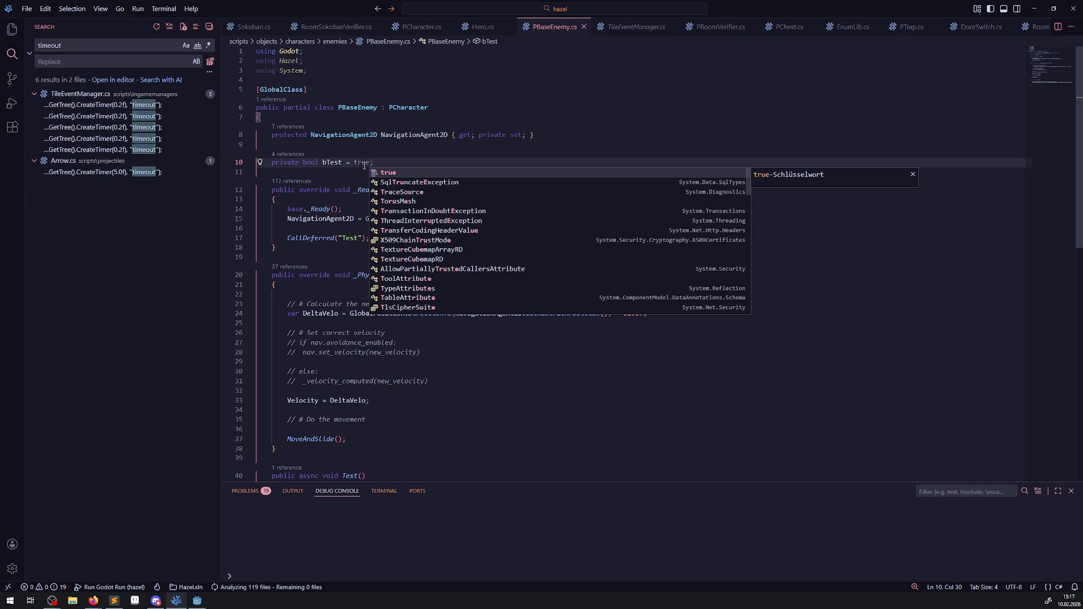
Add an early 'return;' at the start of _PhysicsProcess and save.
double_click(327, 164)
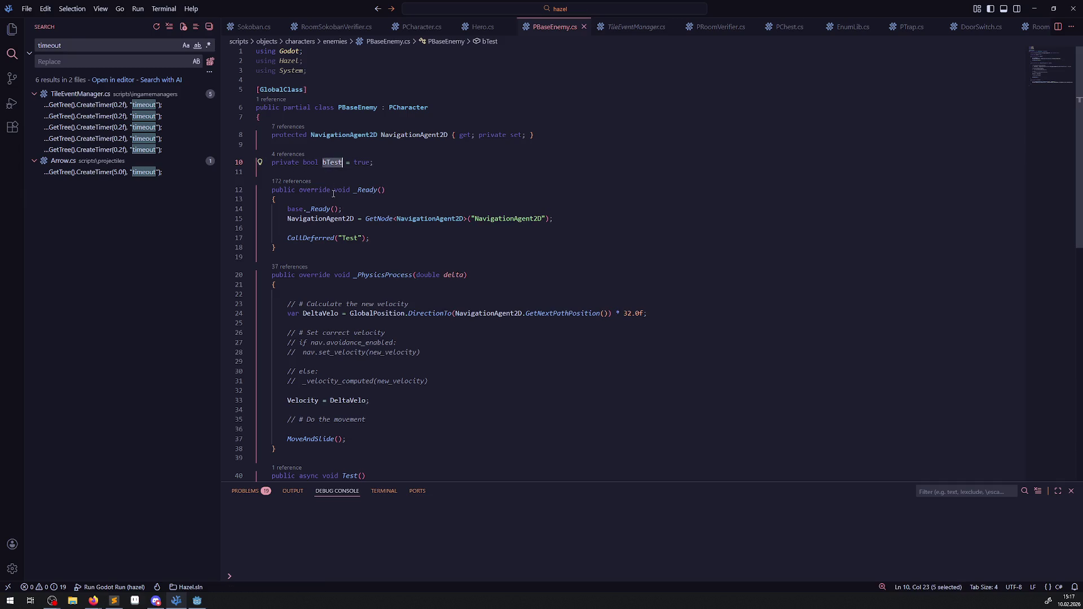
click(321, 291)
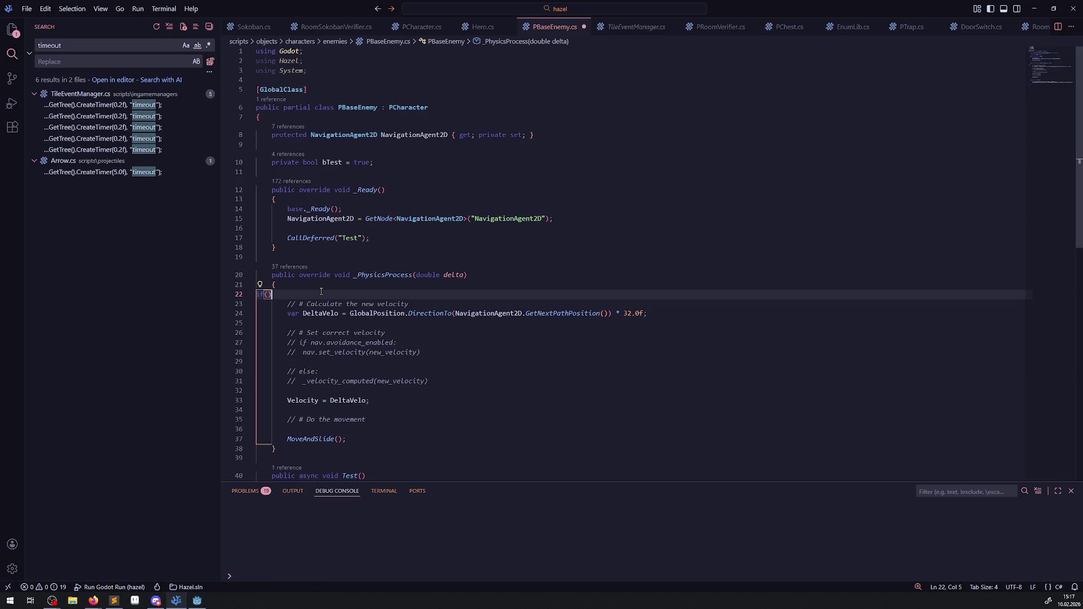
text(retur)
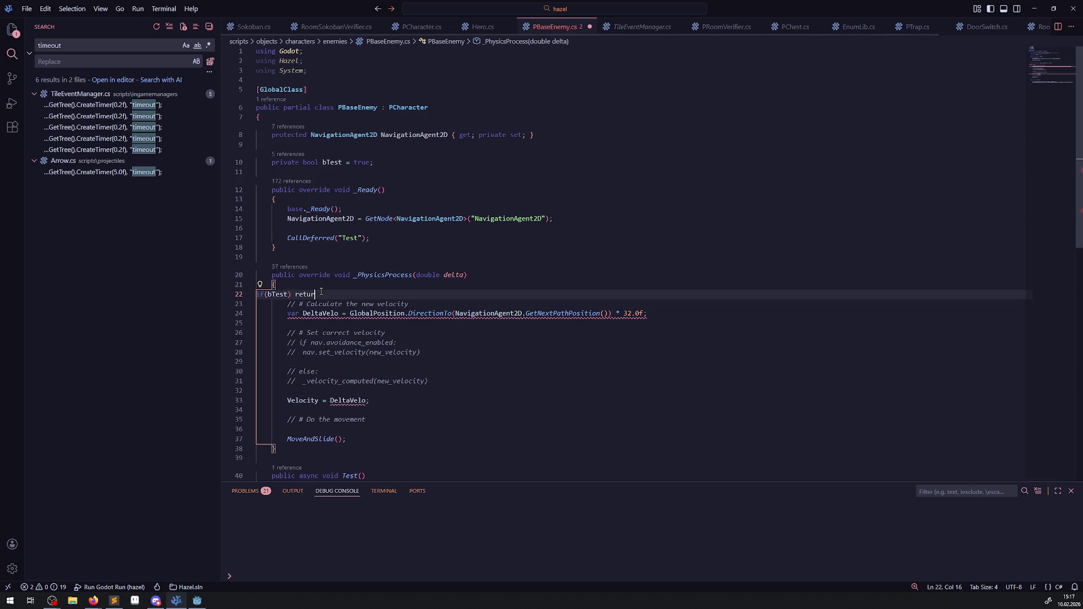
text(n;)
scroll(325, 350, down, 3)
key(ctrl+s)
Add 'bTest = false;' in Test() and paste its TargetPosition line after MoveAndSlide().
click(328, 412)
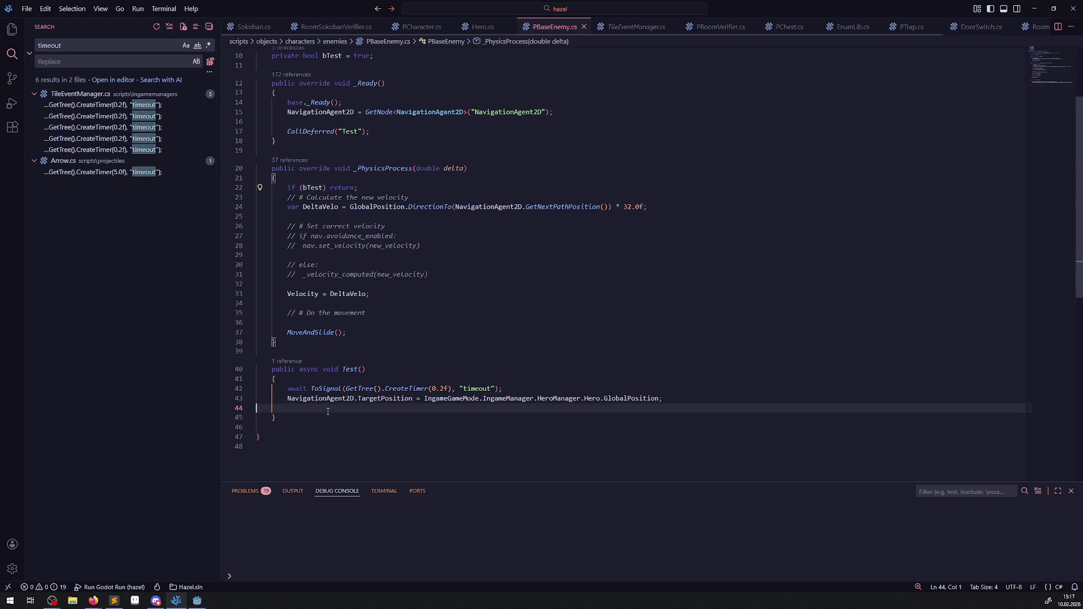
text(bTest = fals)
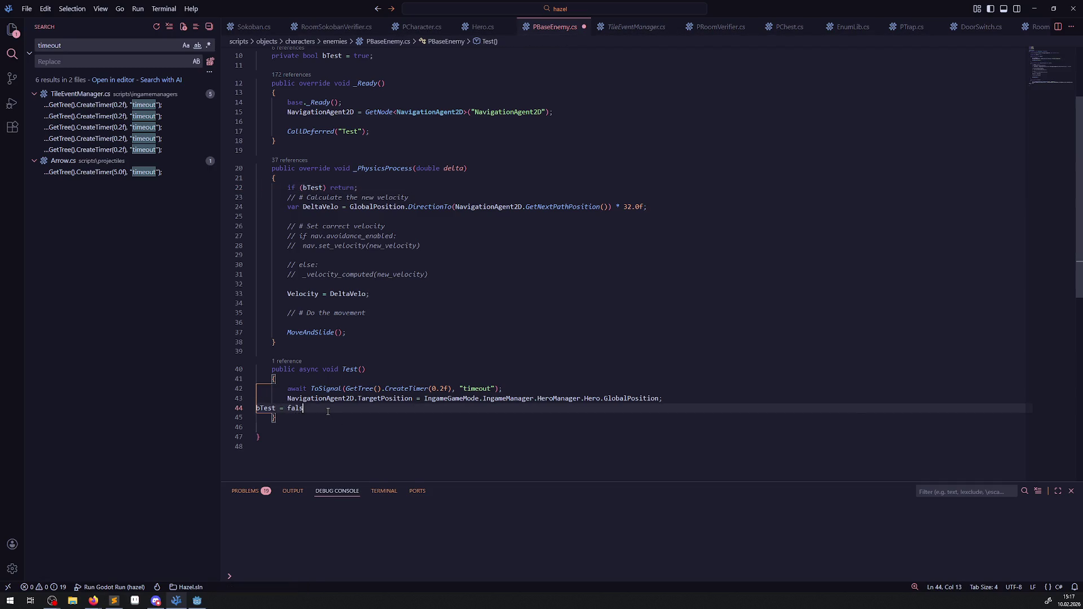
text(e;)
drag(671, 399, 304, 402)
key(ctrl+c)
click(361, 335)
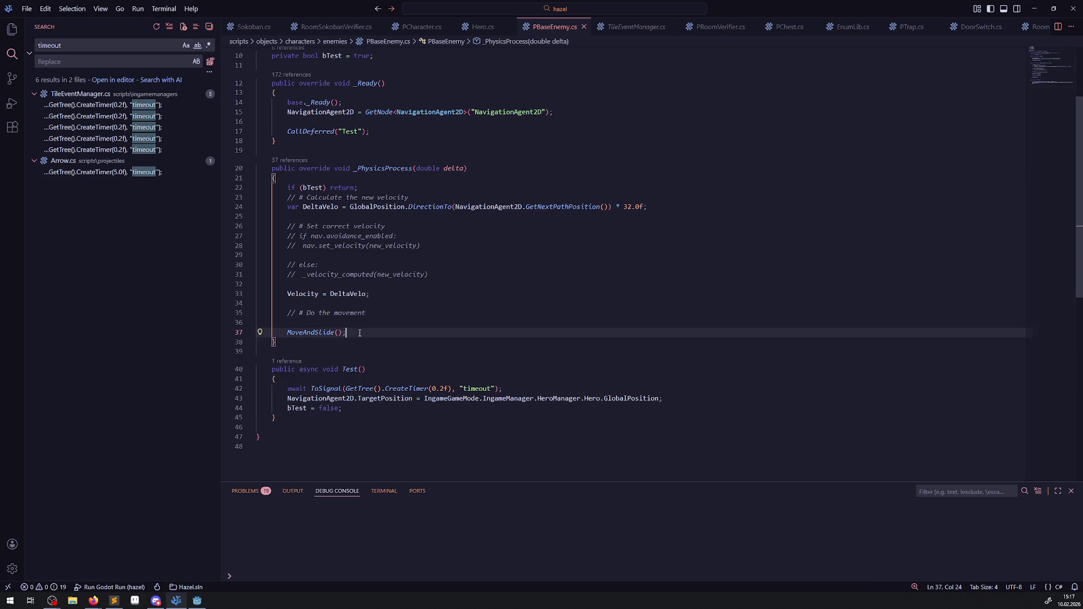
key(Return)
key(ctrl+v)
click(473, 318)
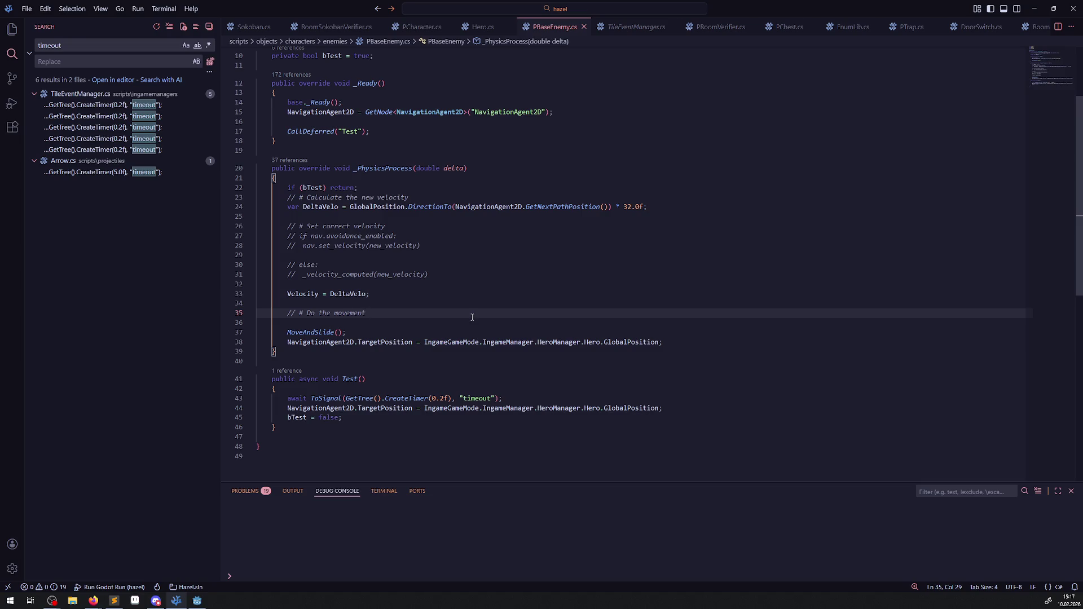
click(197, 601)
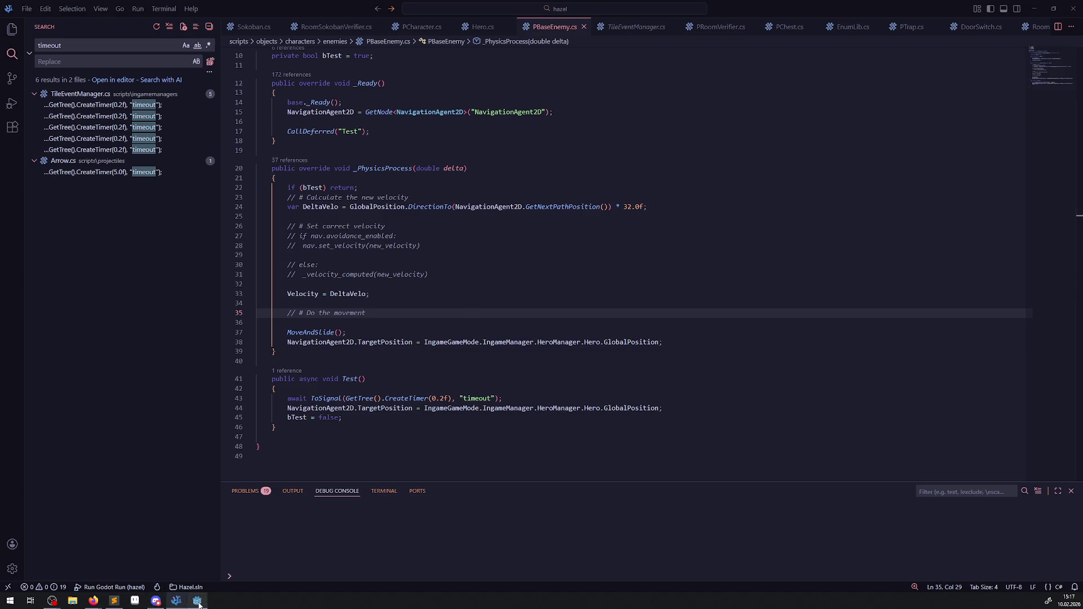
Rebuild the .NET project, run the game, and walk the hero up and left.
click(936, 20)
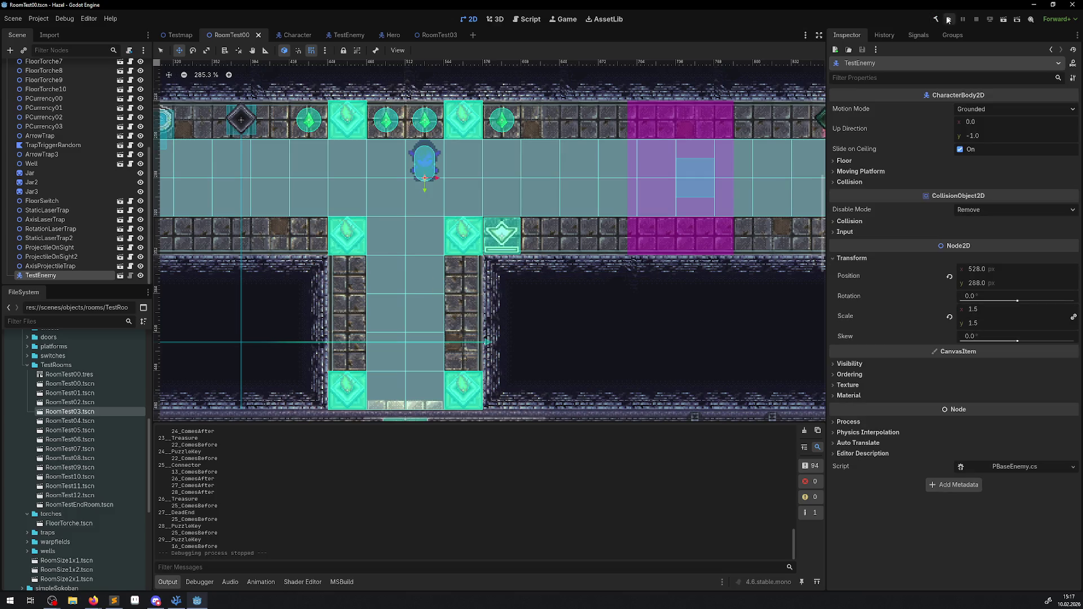
click(948, 20)
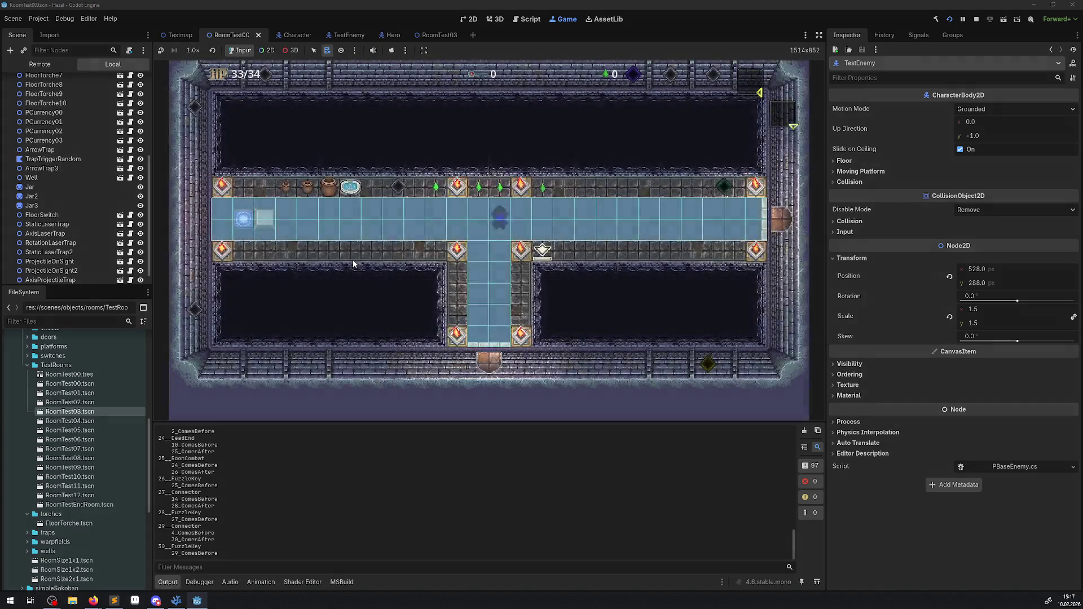
key(Up)
key(Left)
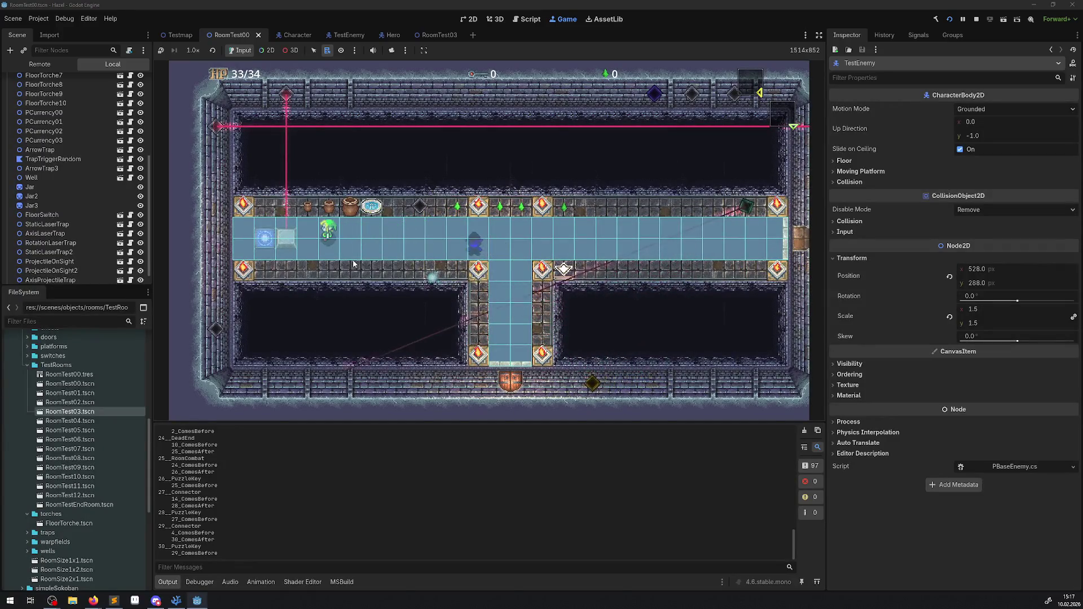
Lead the hero right, down a side corridor, then up and left with the enemy chasing.
key(Right)
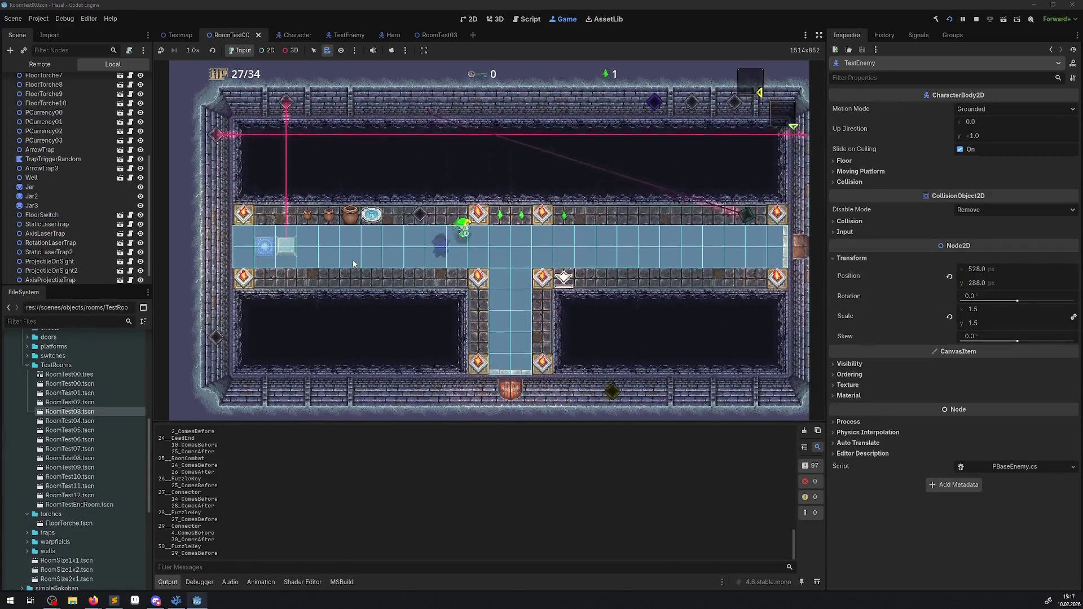
key(Right)
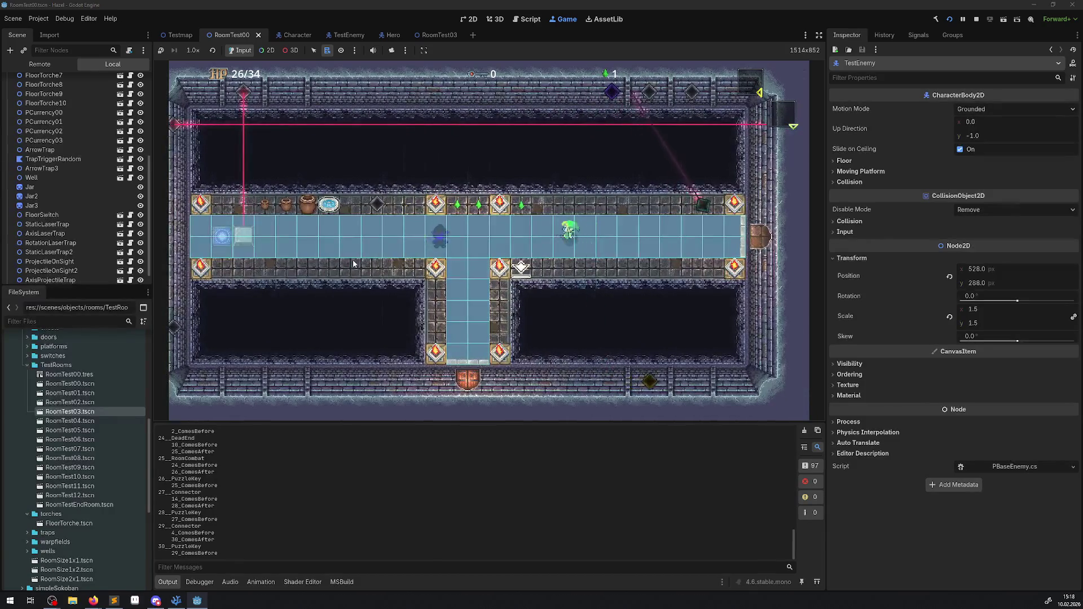
key(Down)
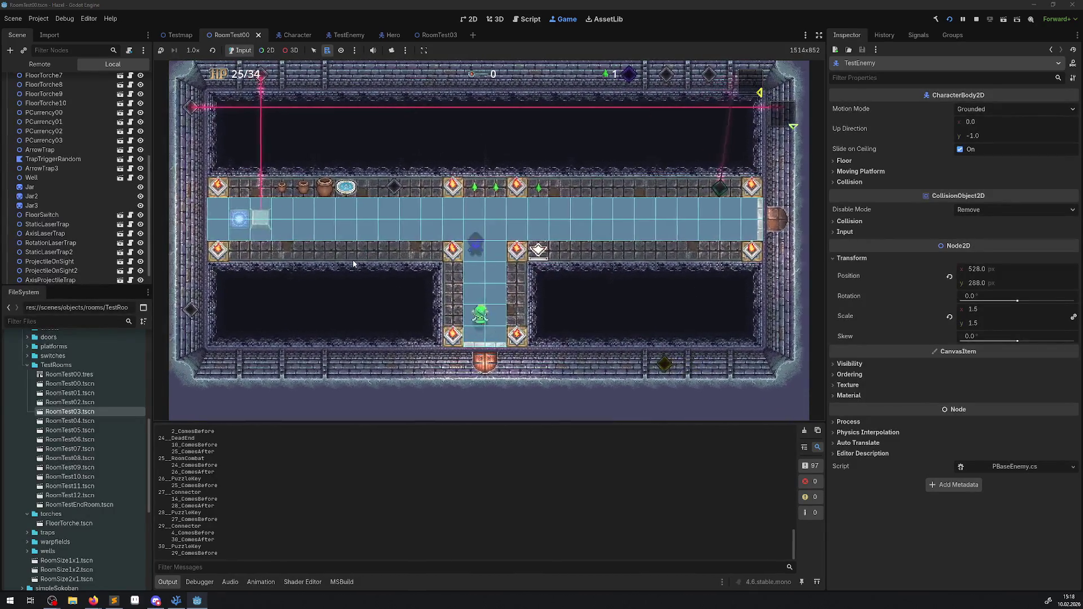
key(Up)
key(Up)
key(Right)
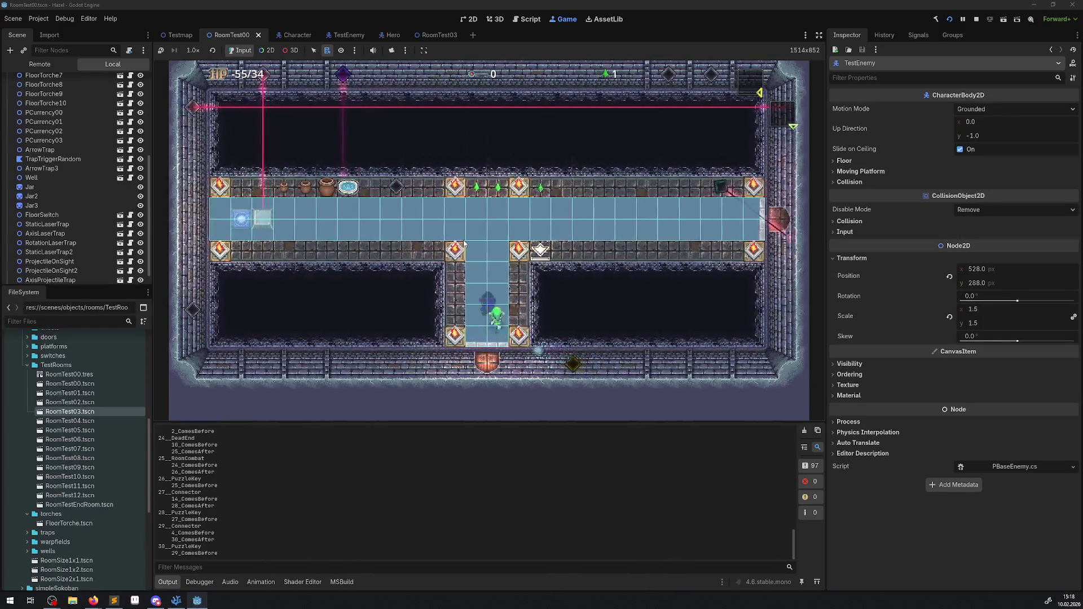
key(Up)
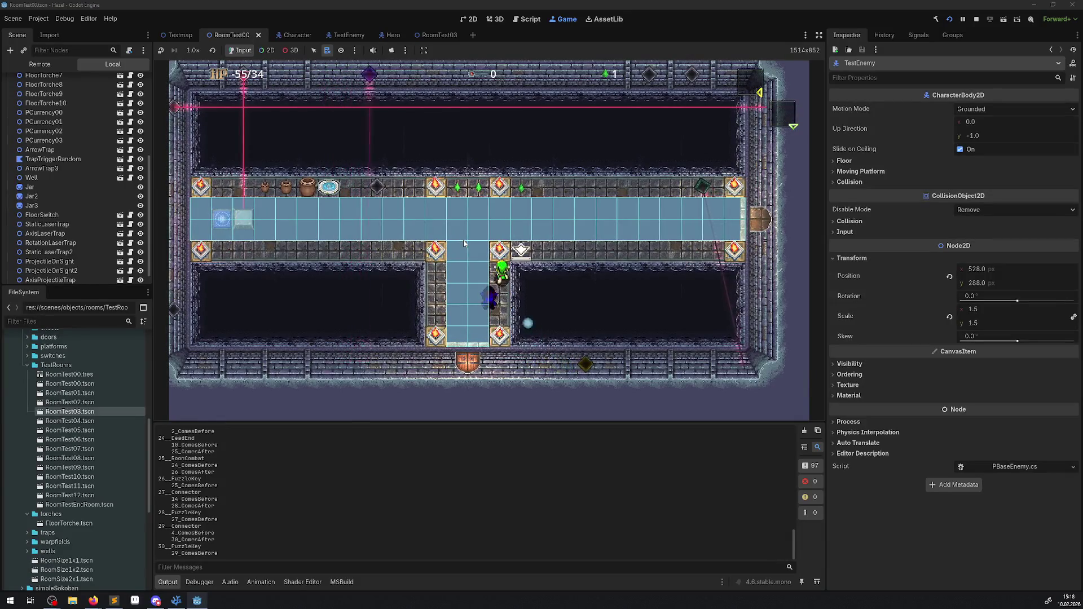
key(Left)
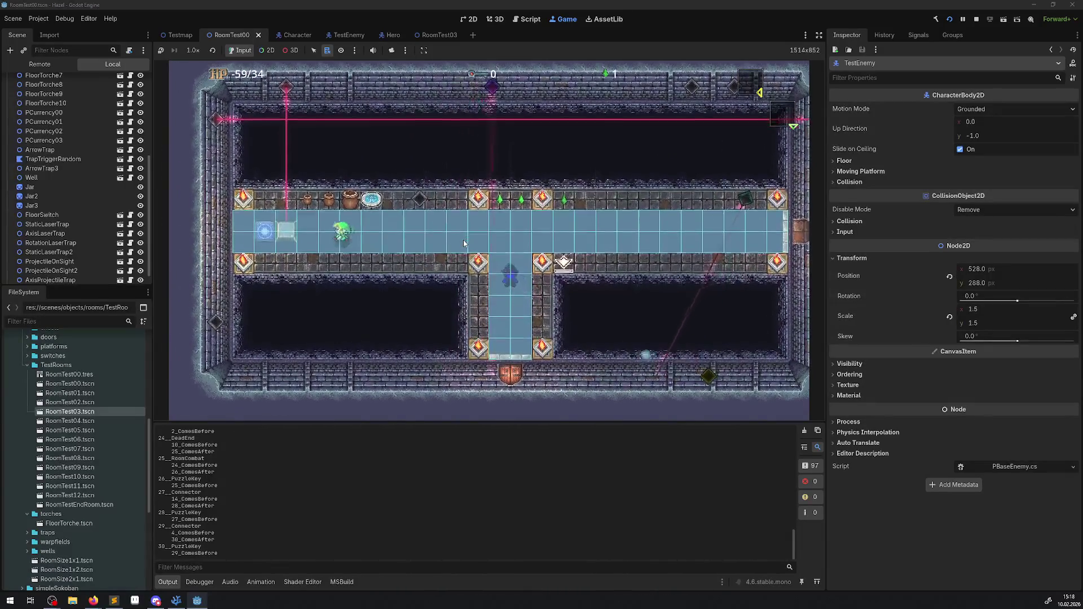
key(Left)
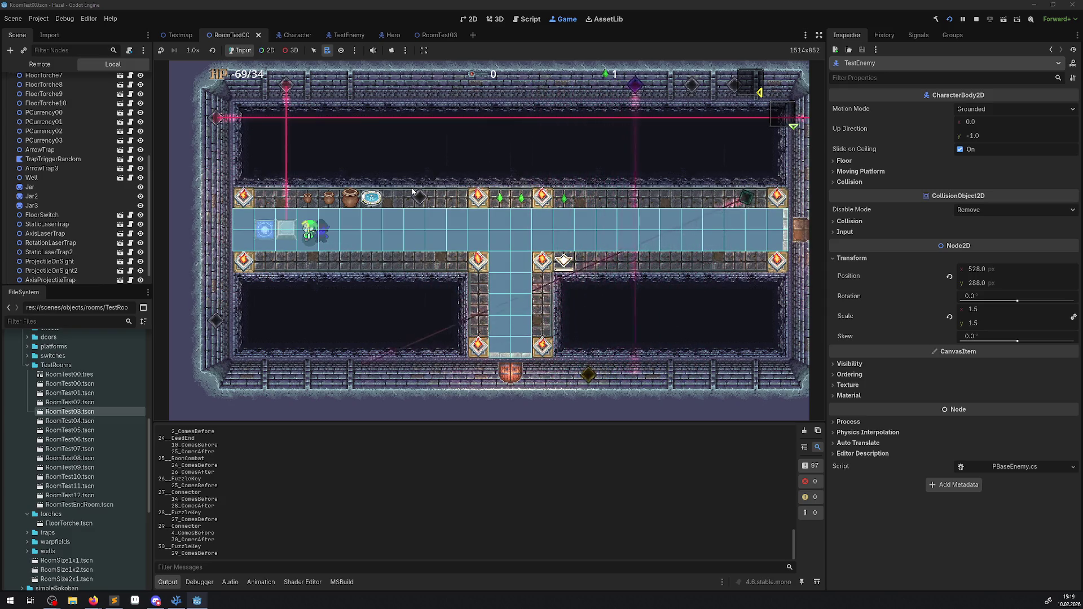
Show the Debugger panel, walk the hero right, then open the Remote scene tree.
click(192, 584)
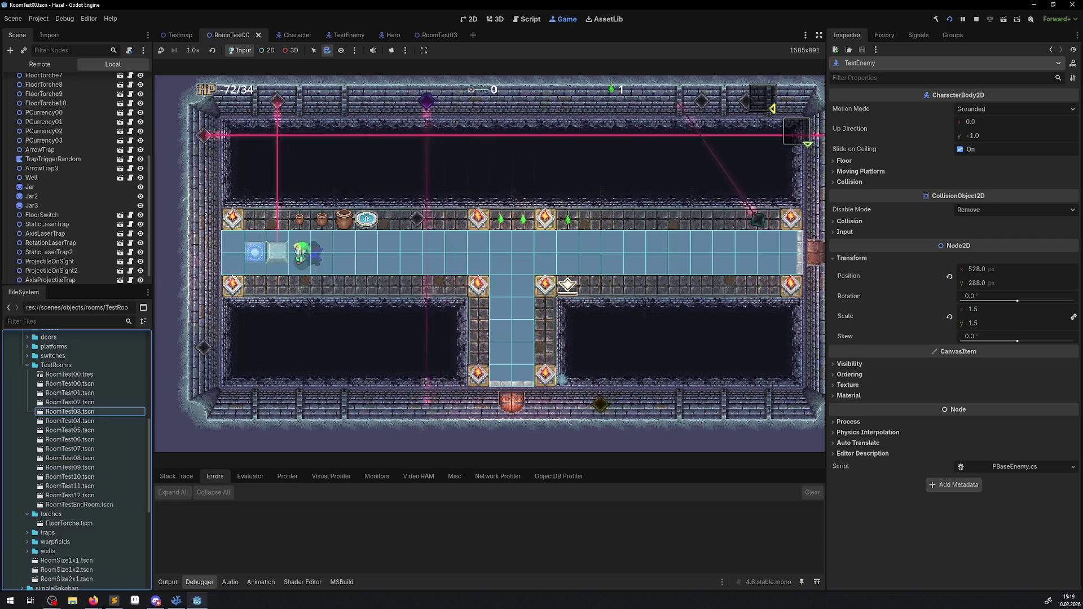
click(494, 314)
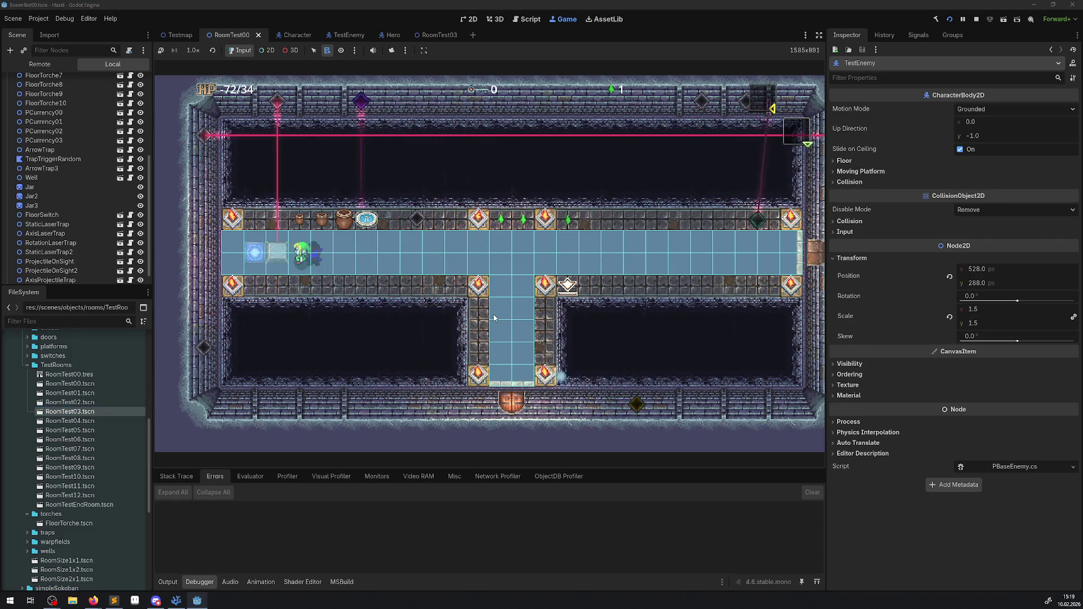
key(Right)
key(Right)
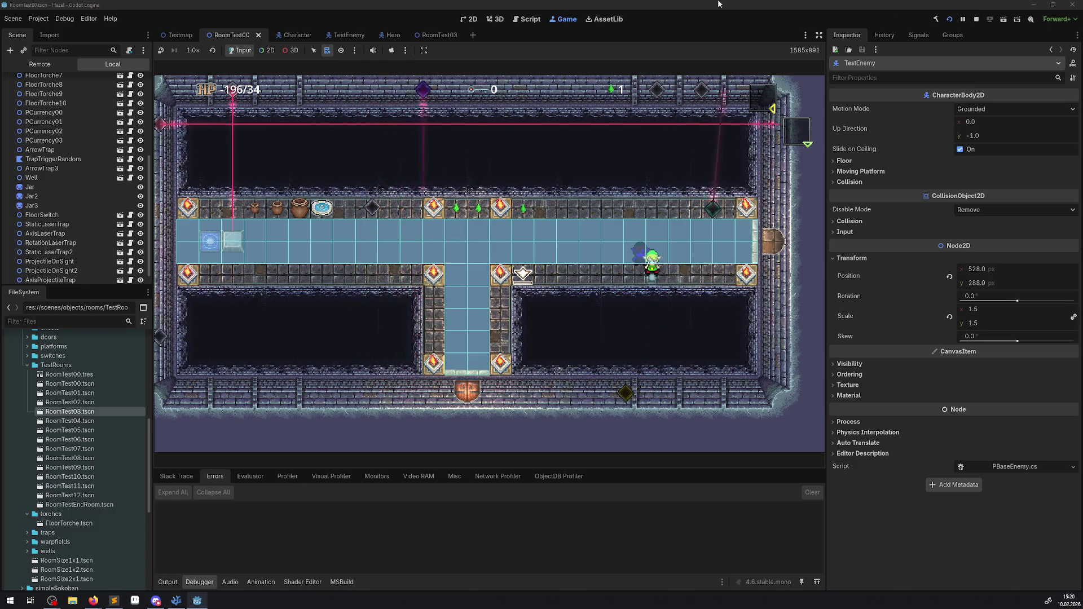
click(42, 66)
scroll(39, 124, up, 5)
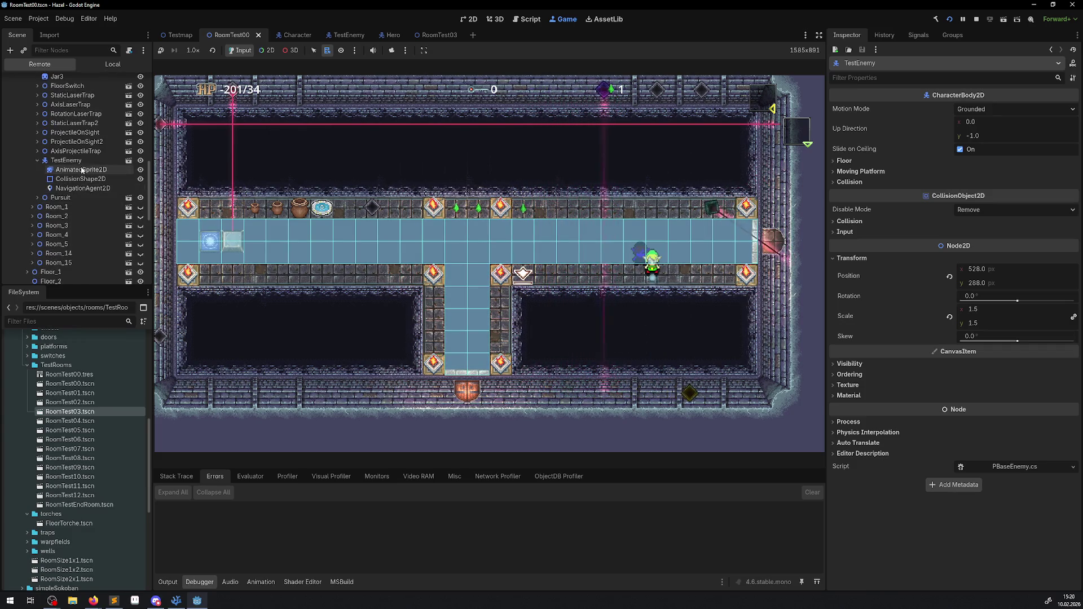
On the live NavigationAgent2D, try Corridorfunnel, revert to Edgecentered, and uncheck Simplify Path.
click(79, 189)
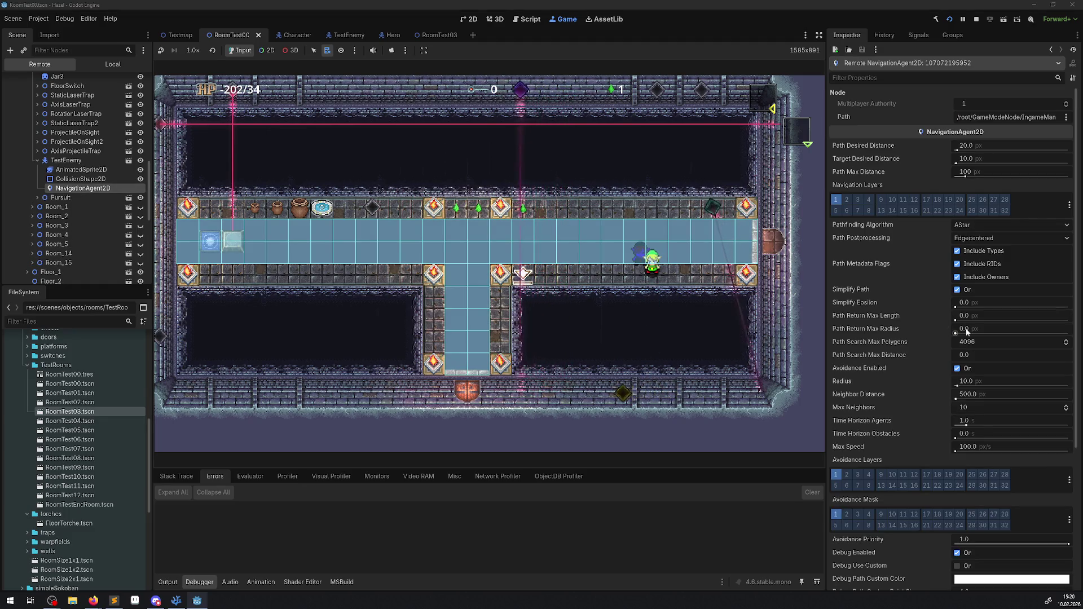
click(986, 239)
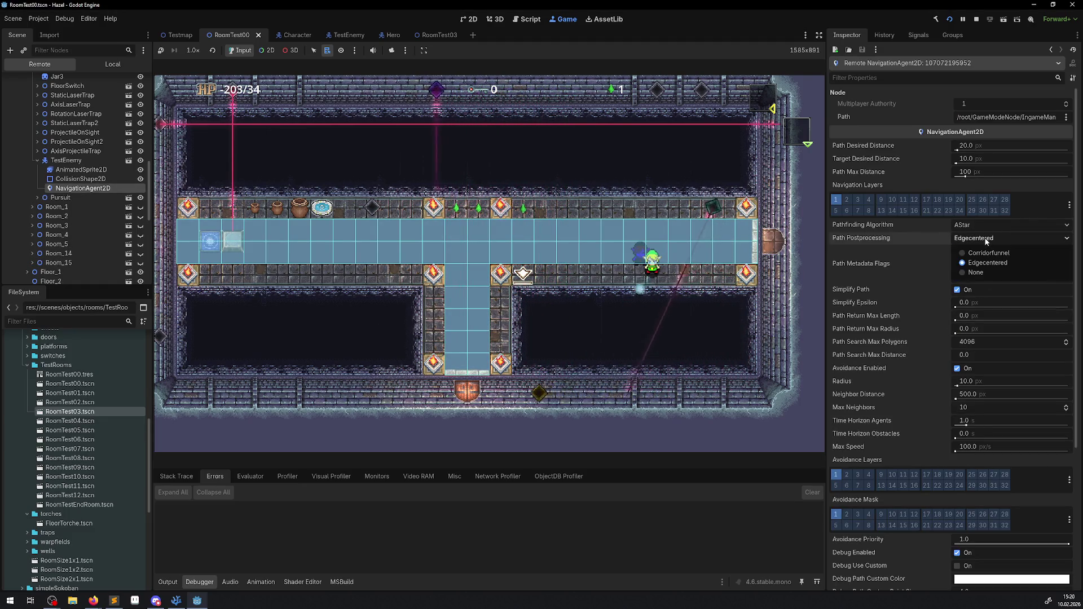
click(987, 253)
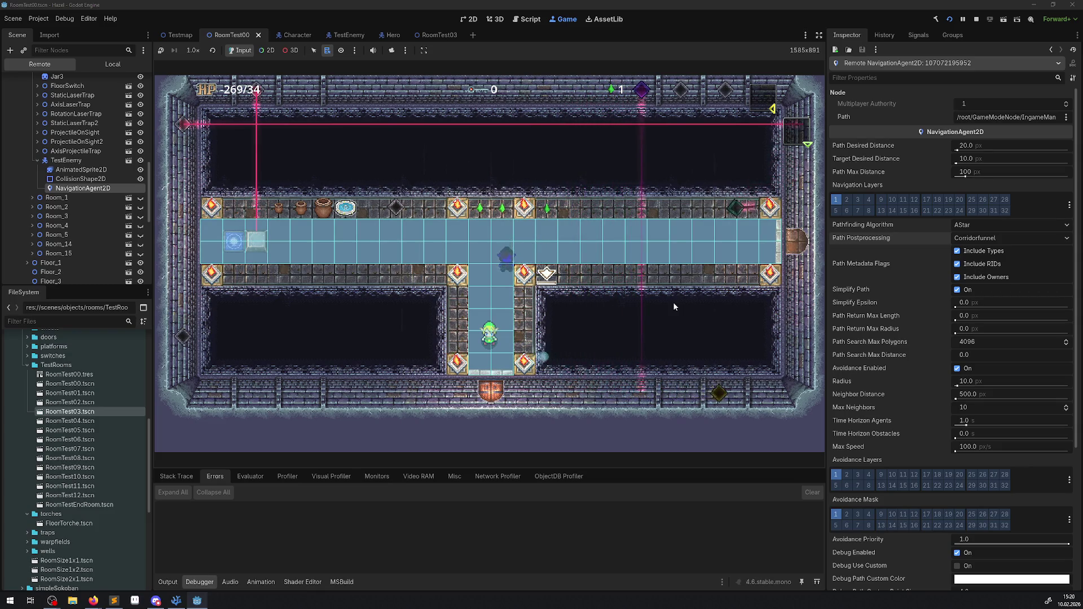
click(985, 239)
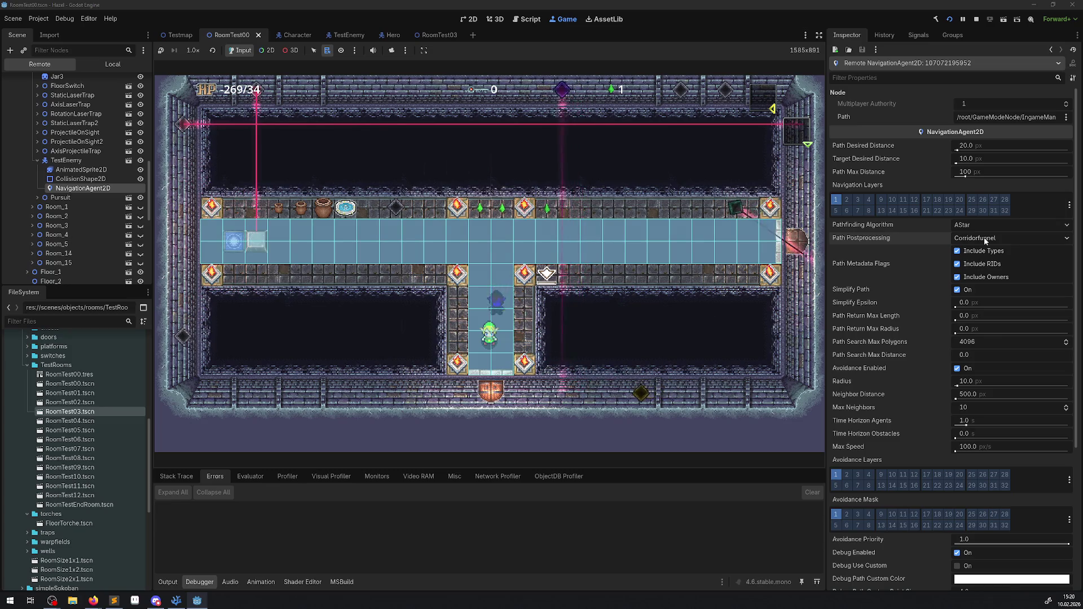
click(984, 266)
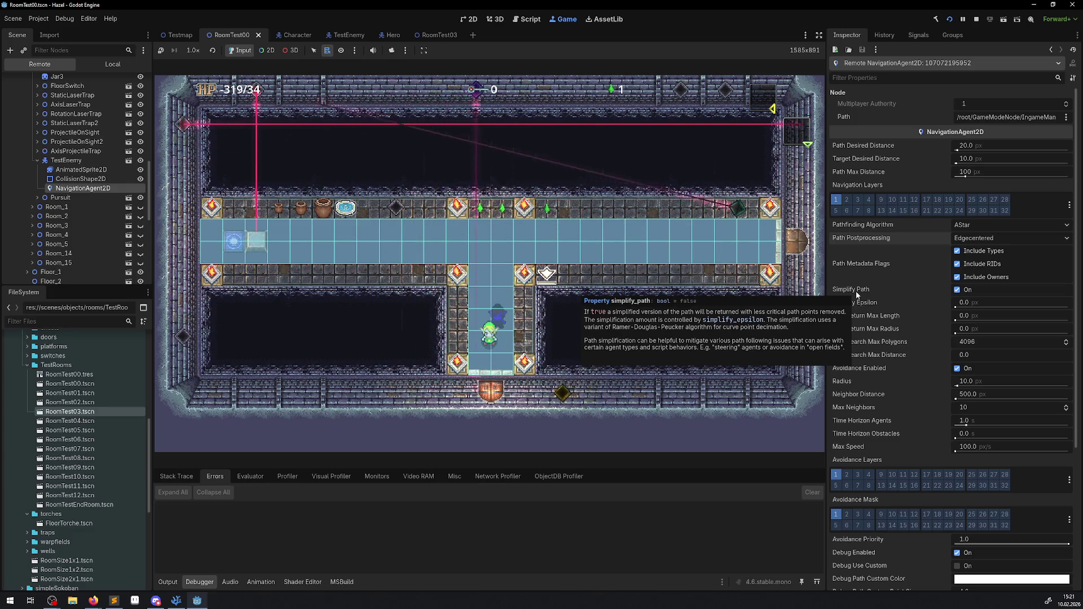
click(958, 289)
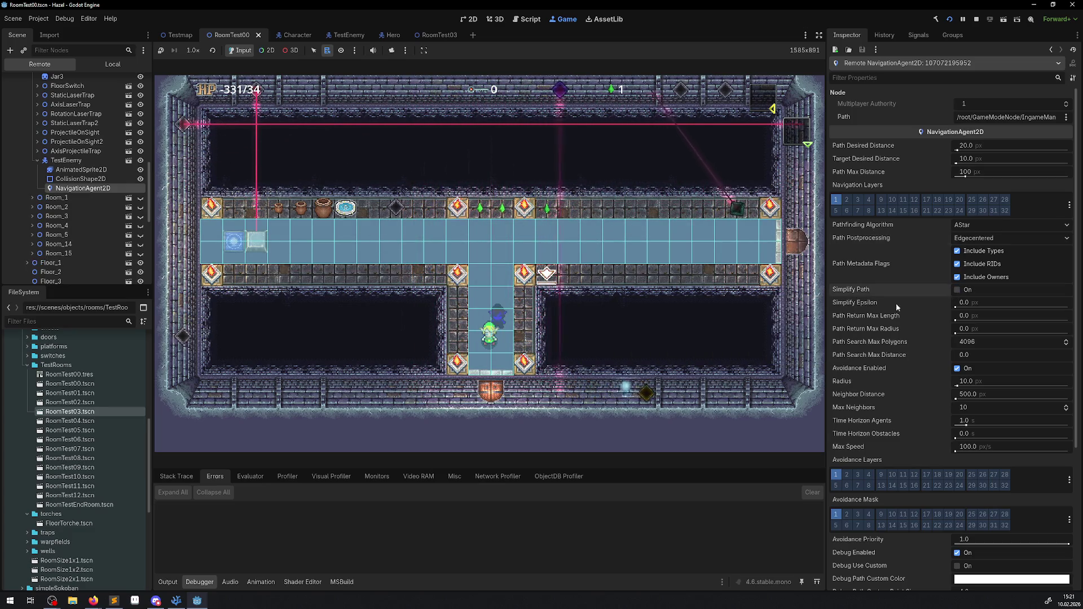
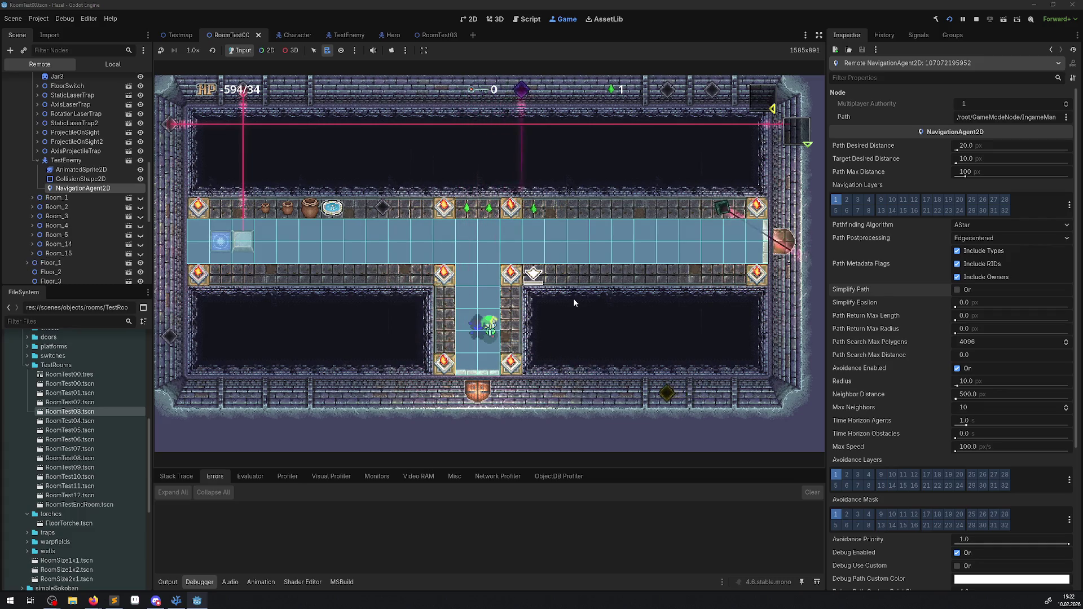
Walk the hero up and left out of the laser corridor, backing away from the enemy.
key(Up)
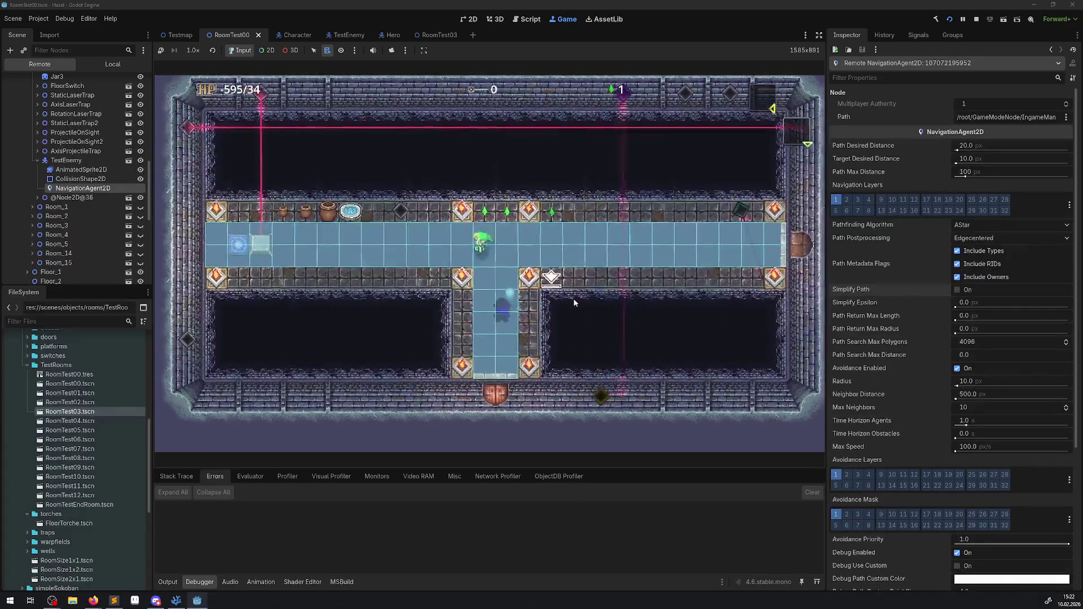
key(Left)
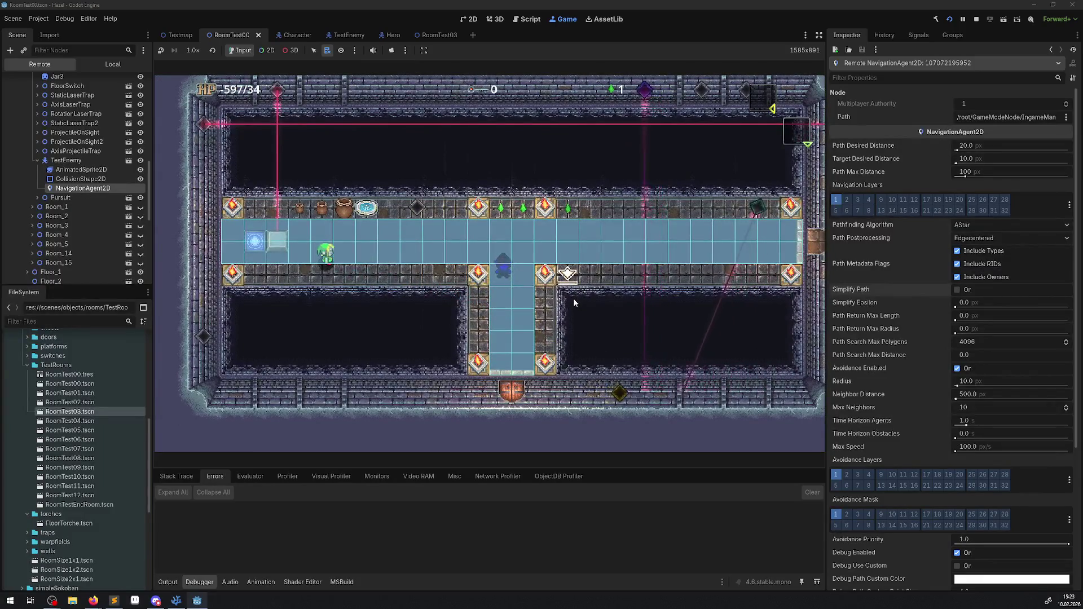
key(Right)
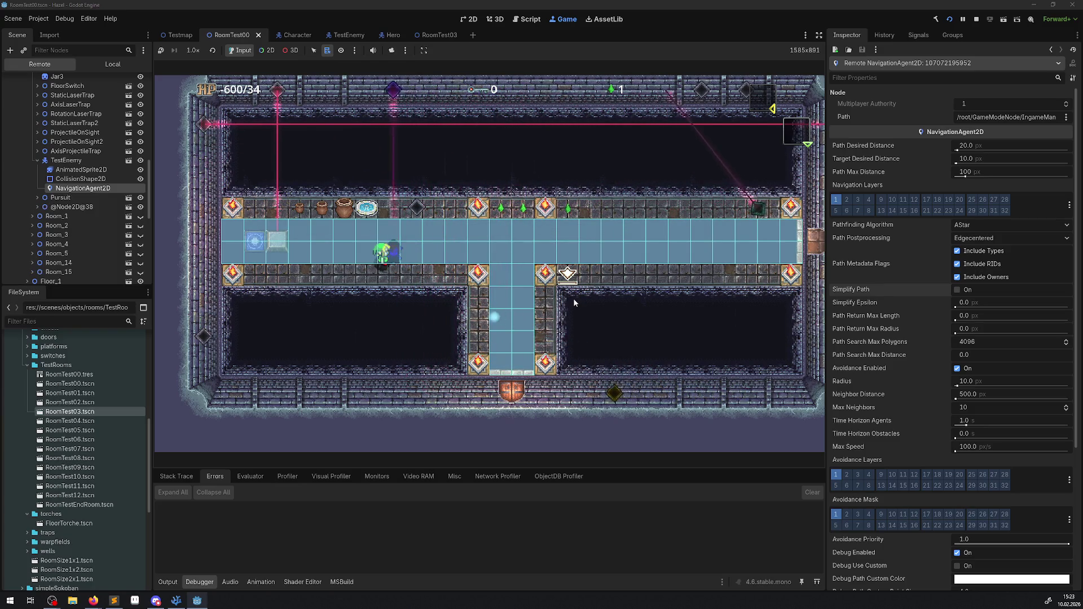
key(Left)
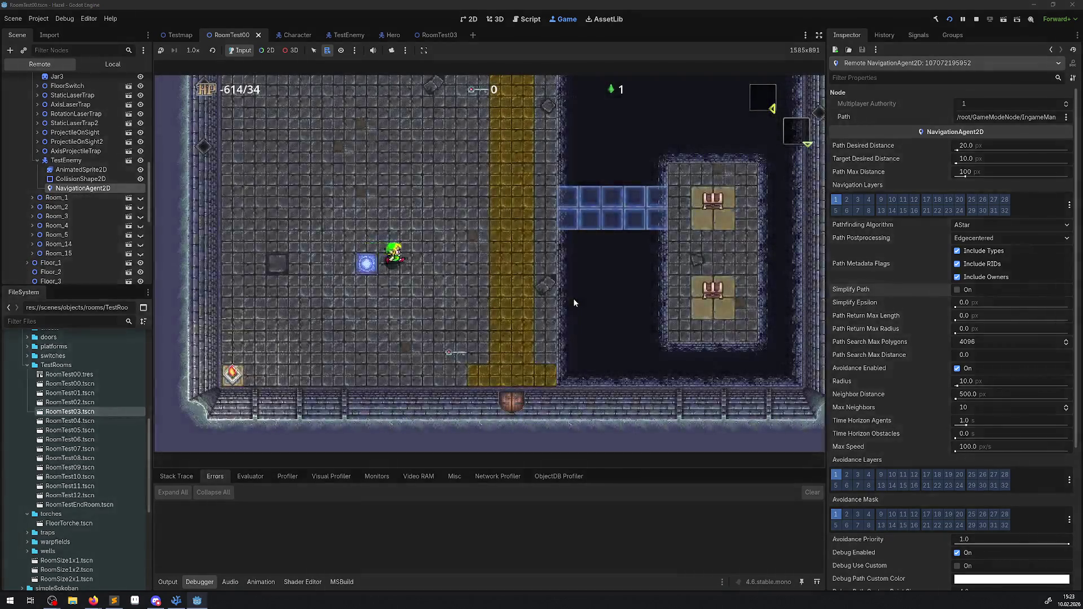
Walk the hero down onto the next room's yellow path, then open and close the Quit Game menu.
key(Right)
key(Down)
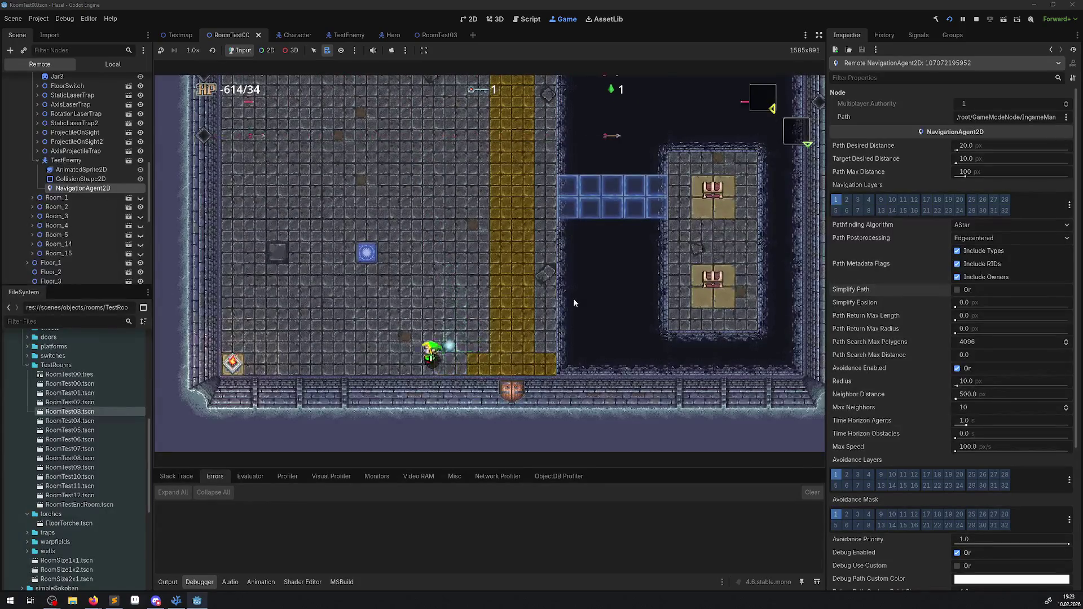
key(Right)
key(Down)
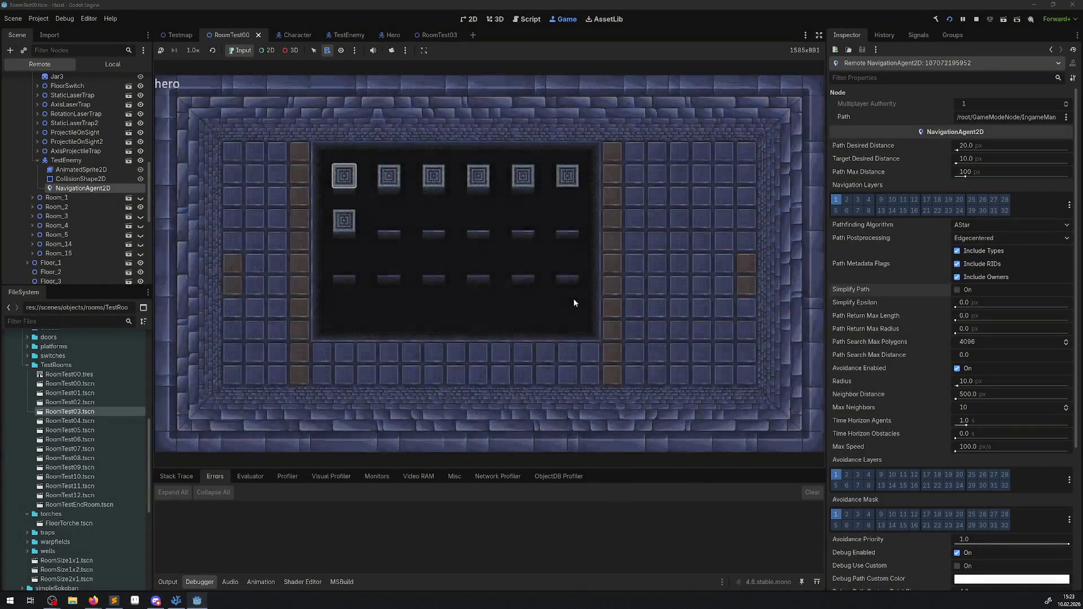
key(Escape)
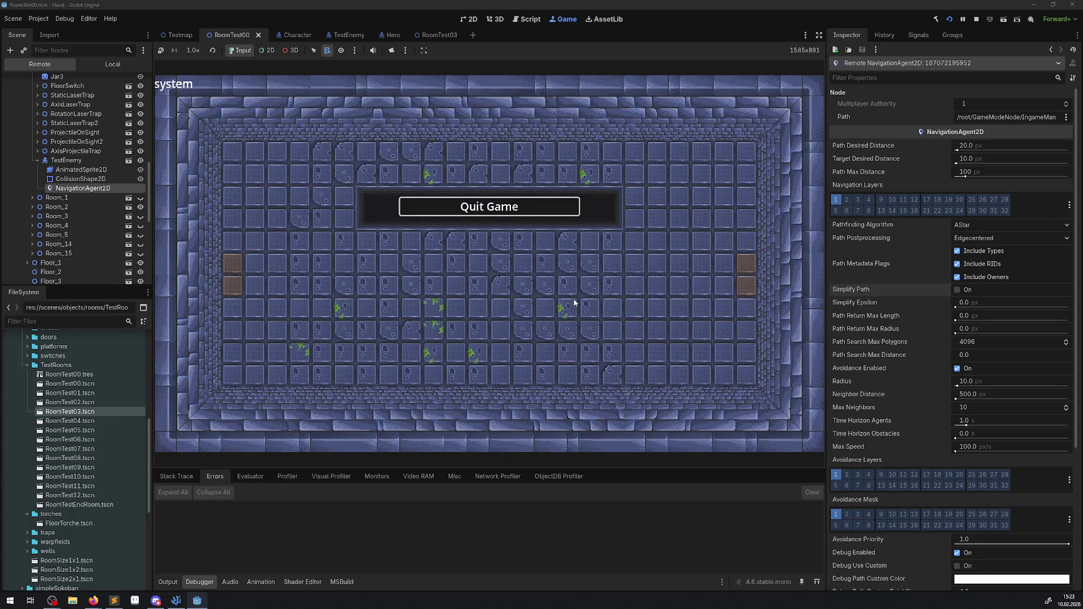
key(Escape)
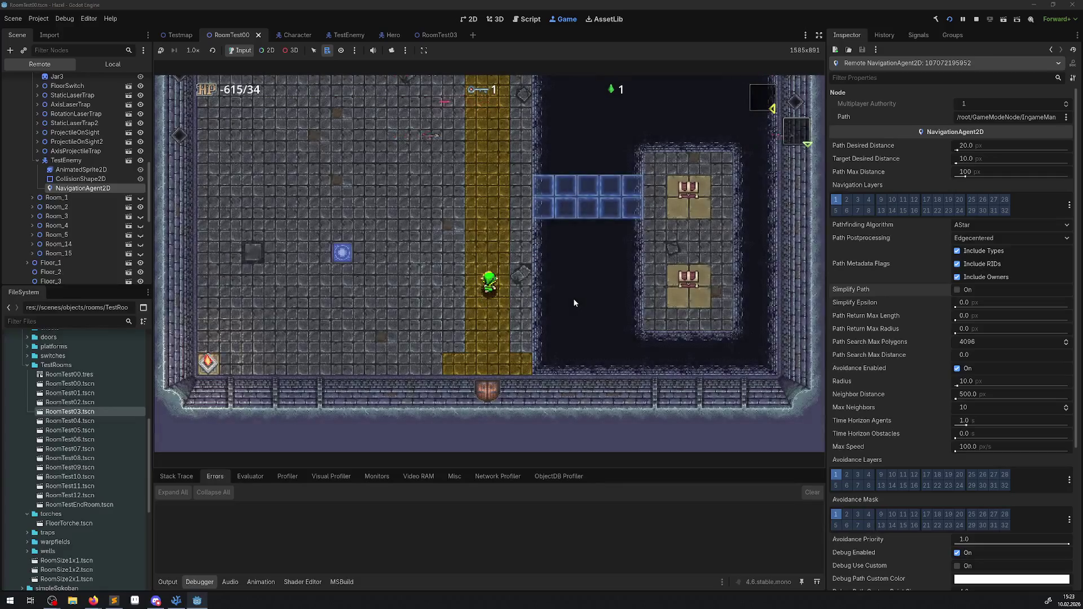
Walk the hero up the yellow path, through the top door and out the west door.
key(Up)
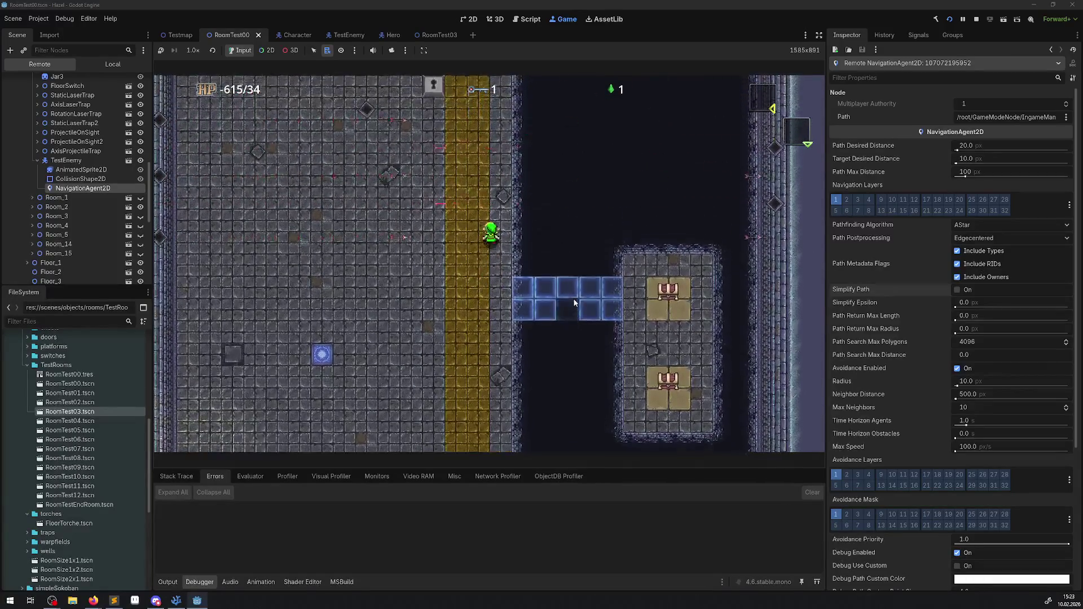
key(Left)
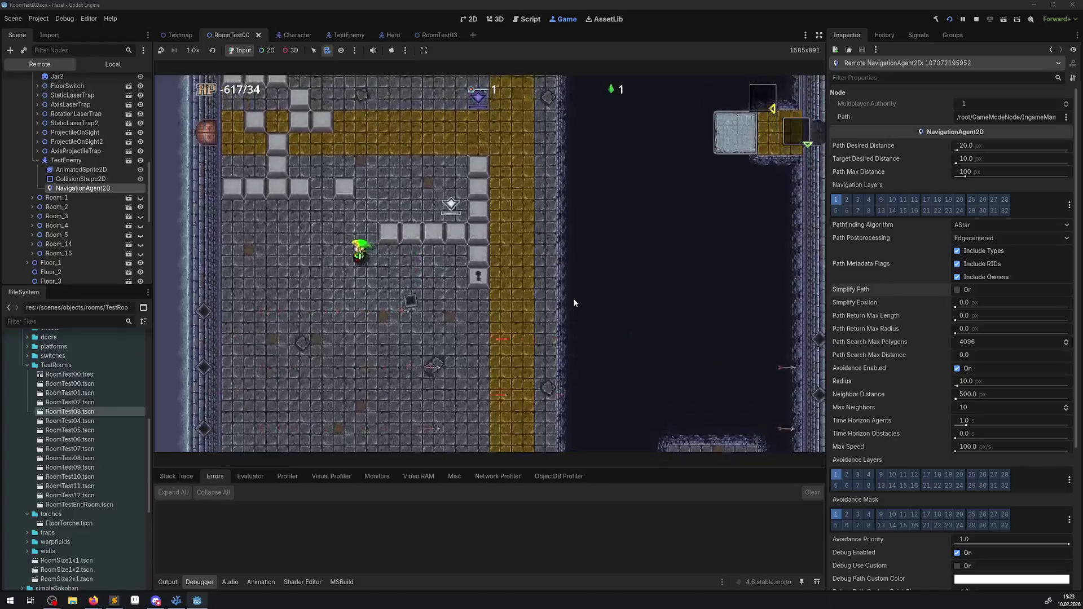
key(Up)
key(Up)
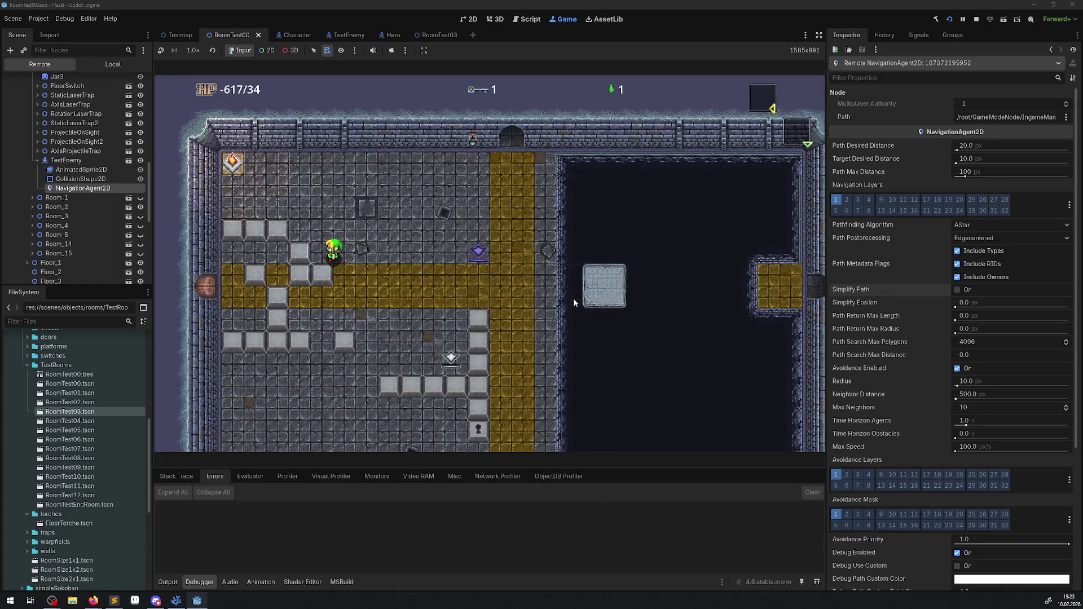
key(Up)
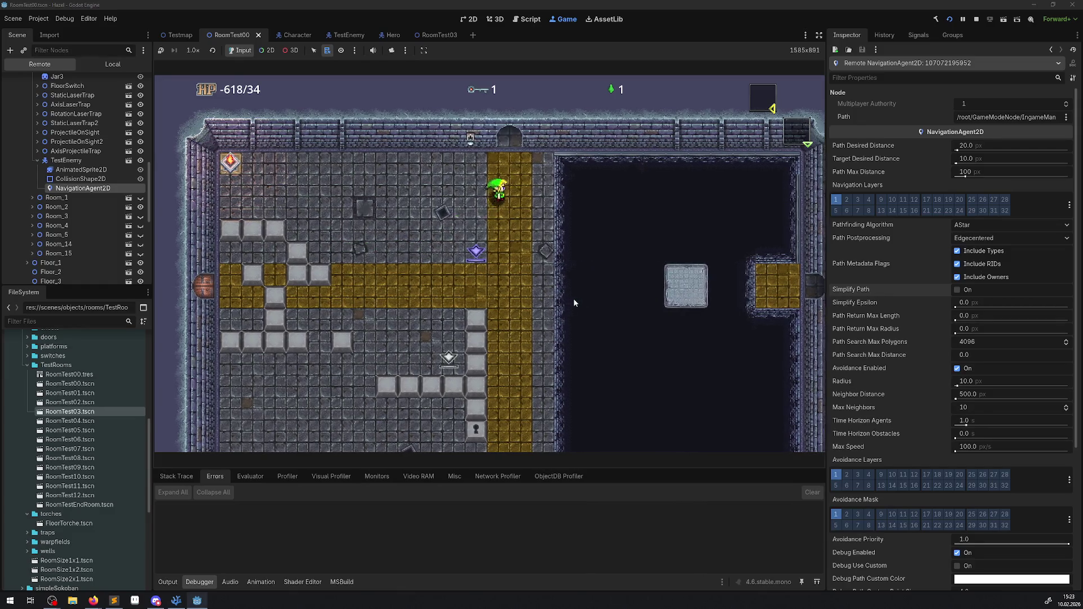
key(Up)
key(Left)
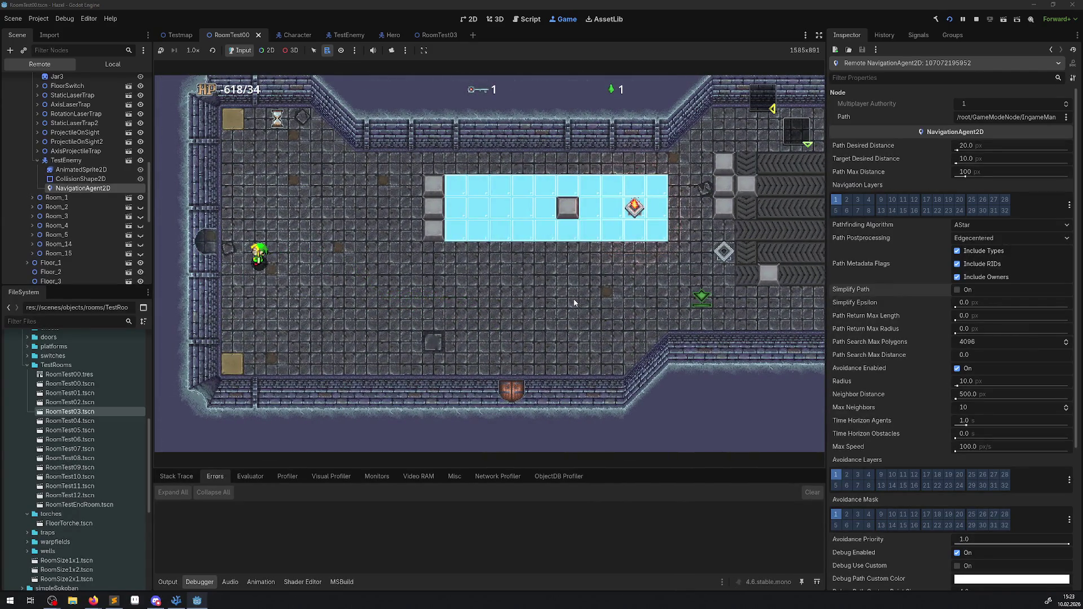
key(Left)
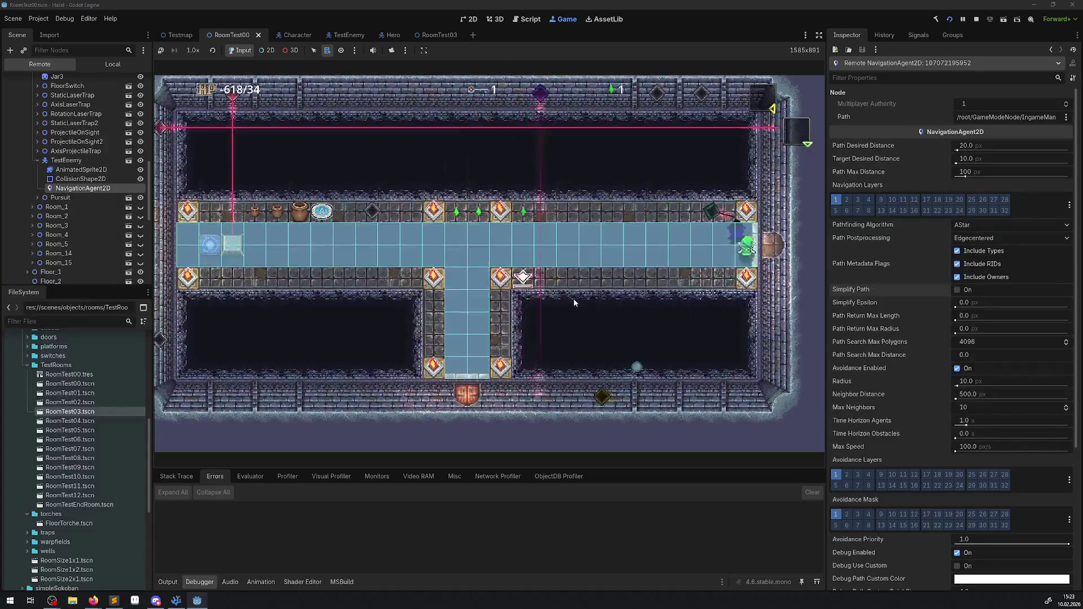
Return through the east door and walk the hero across the room to the right wall and back.
key(Right)
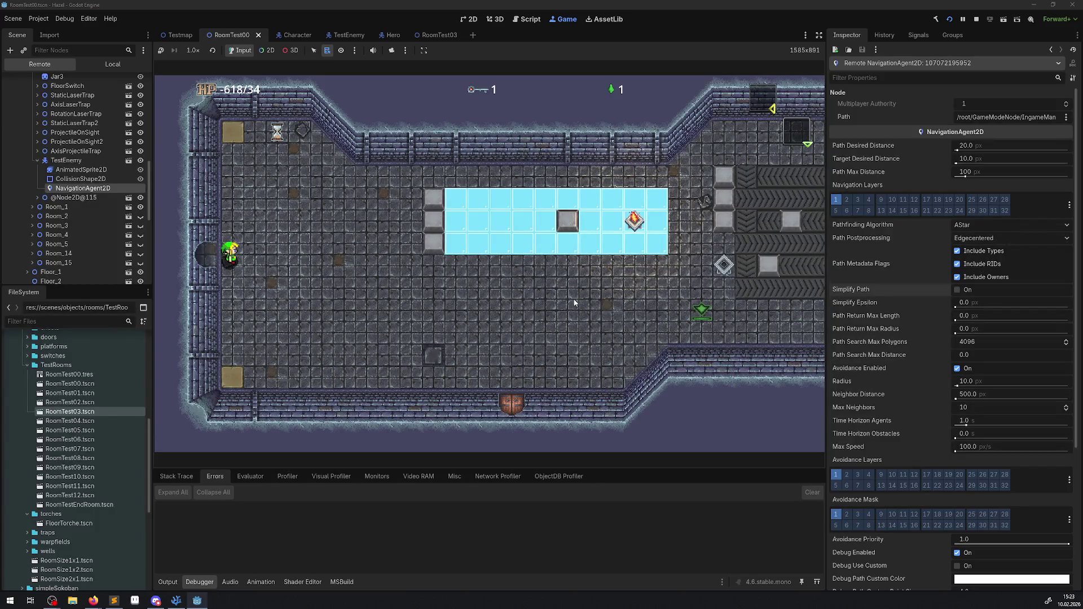
key(Right)
key(Down)
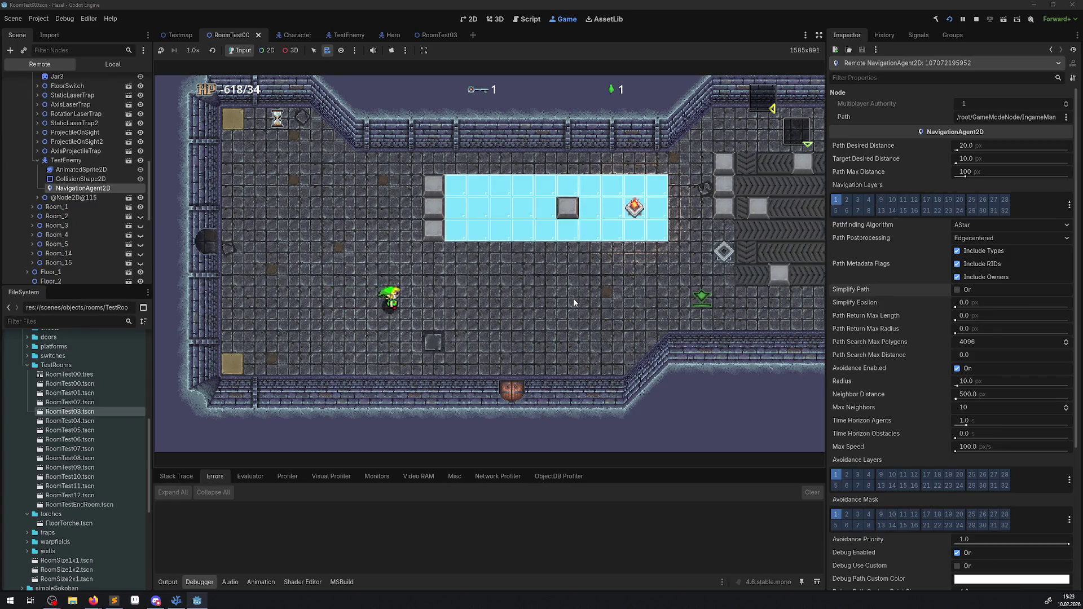
key(Right)
key(Down)
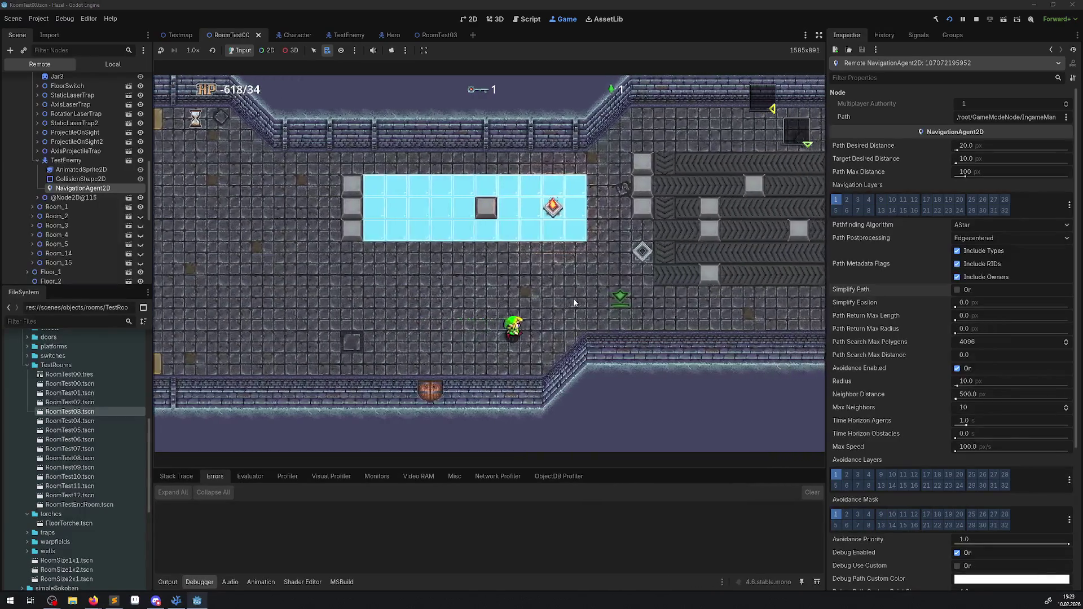
key(Right)
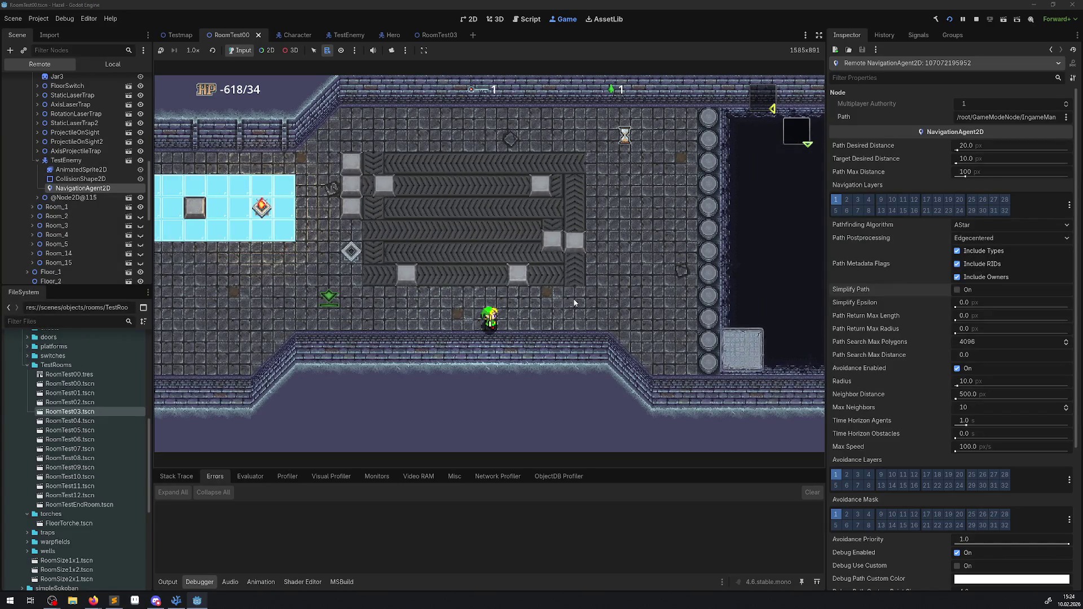
key(Left)
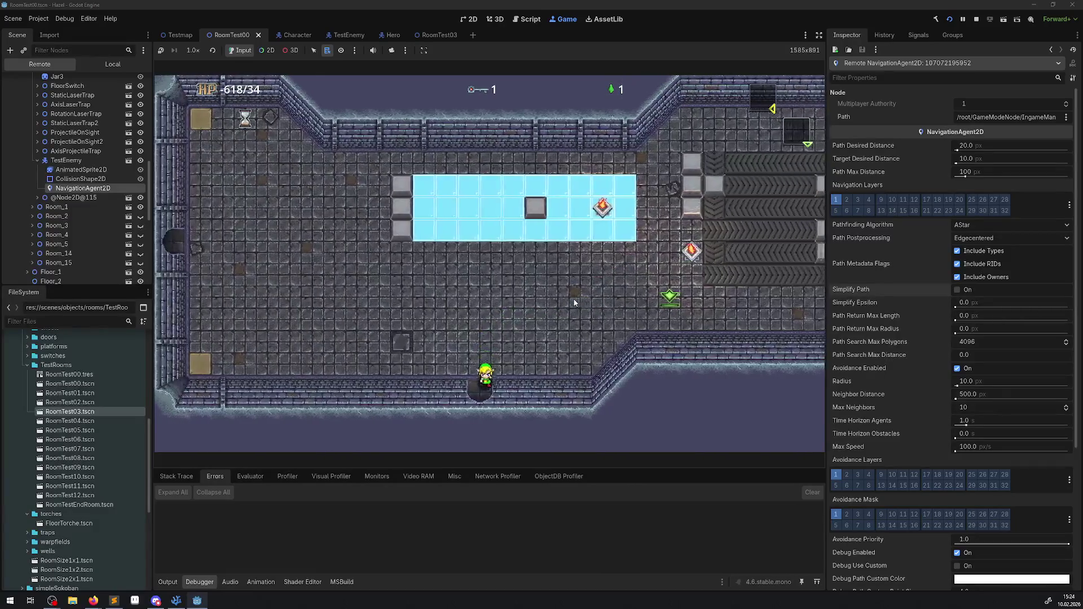
Walk the hero down the yellow path, out the bottom door and up into the new room.
key(Down)
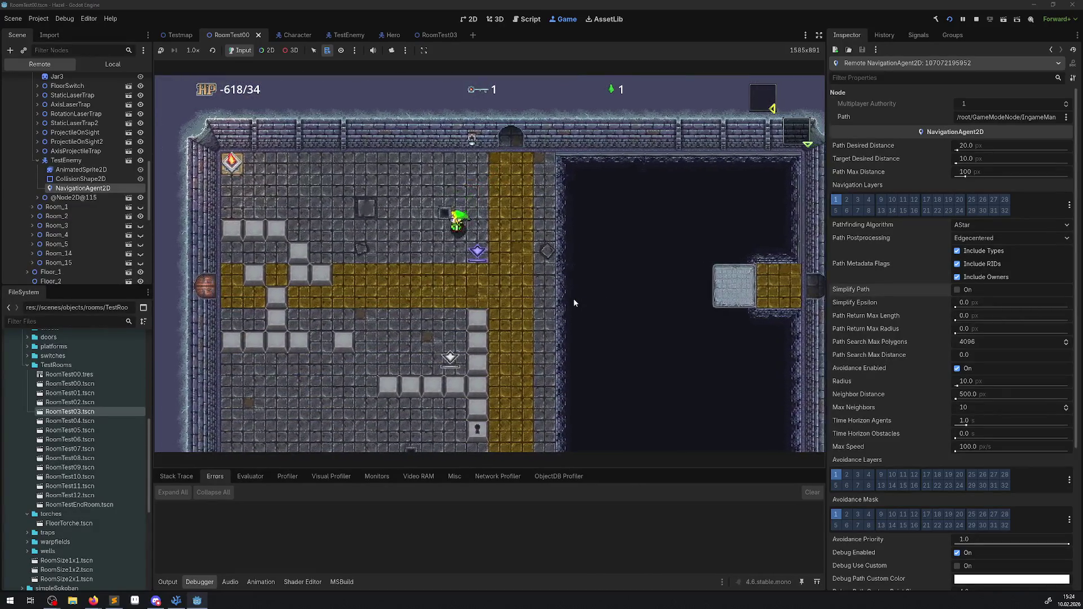
key(Down)
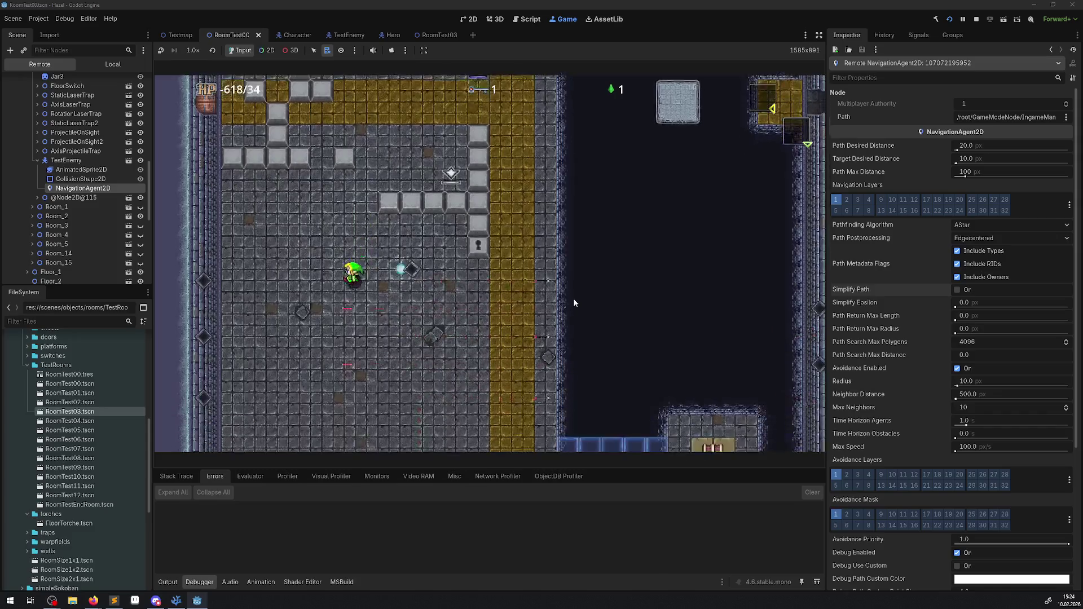
key(Right)
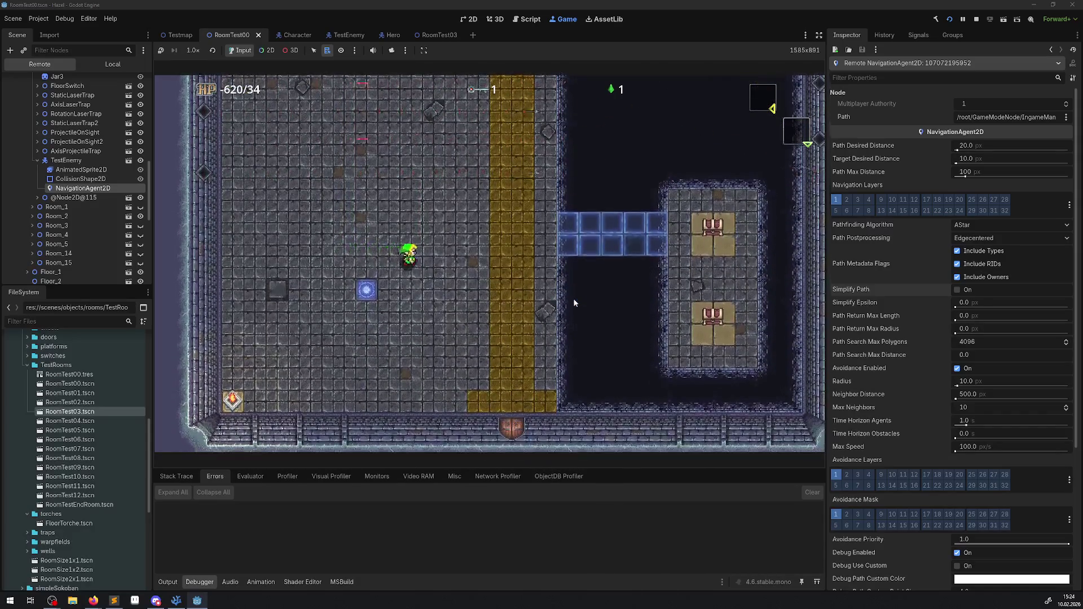
key(Down)
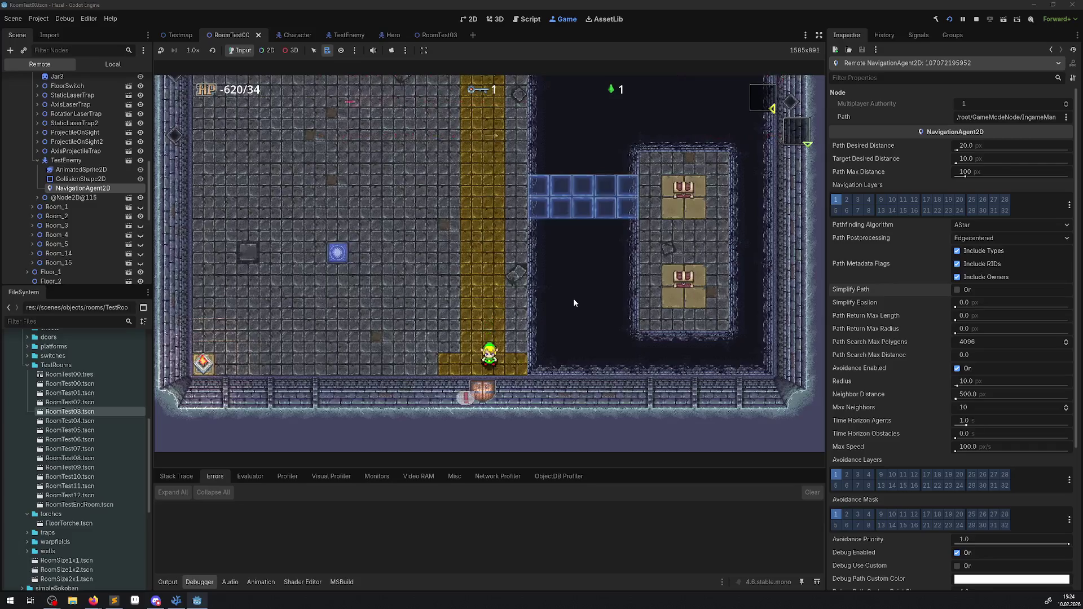
key(Down)
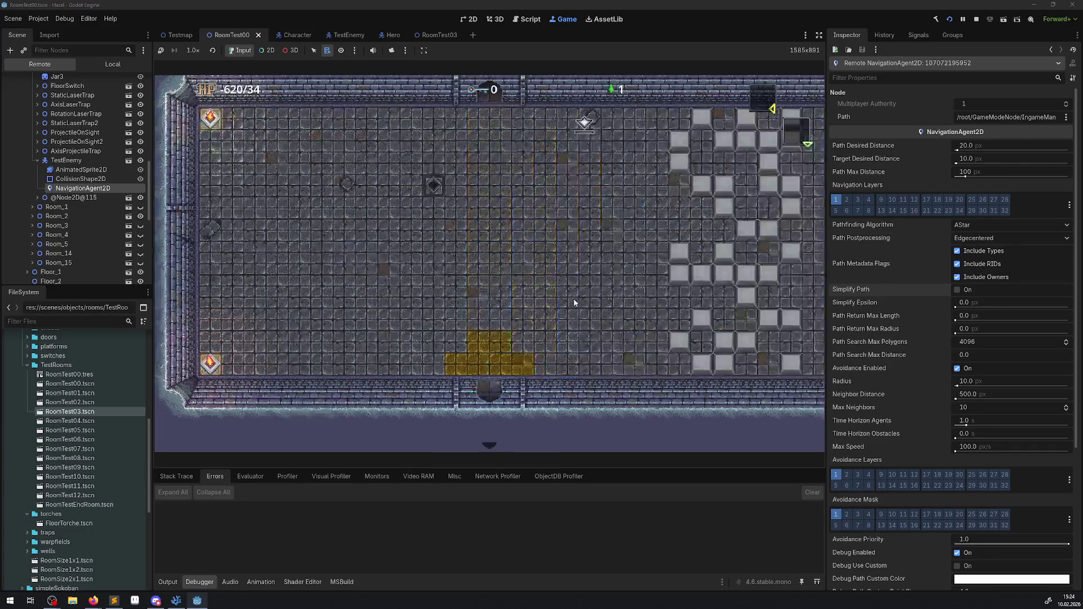
key(Up)
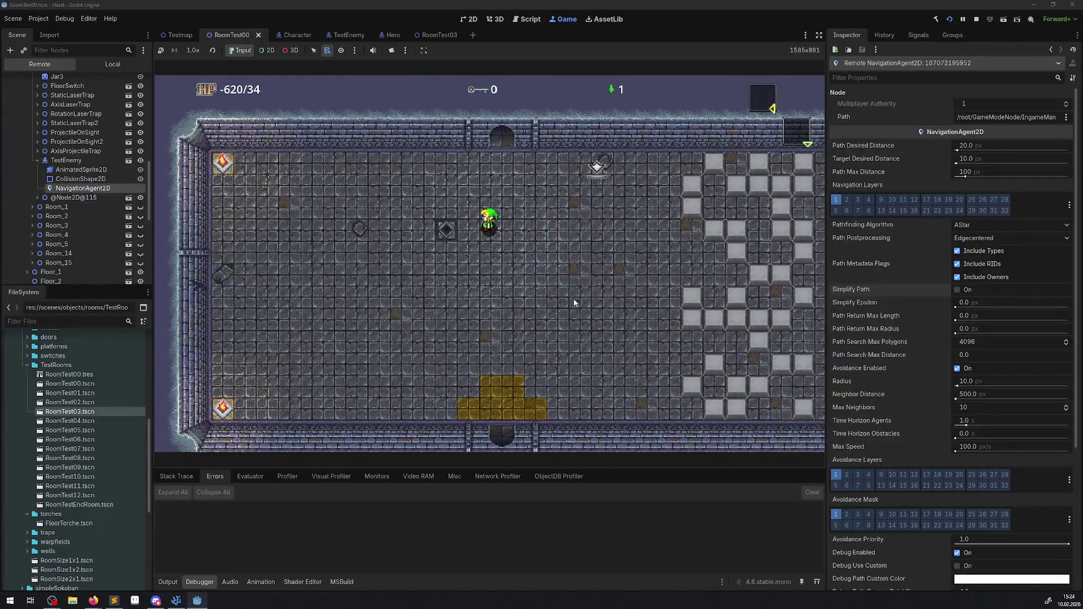
key(Left)
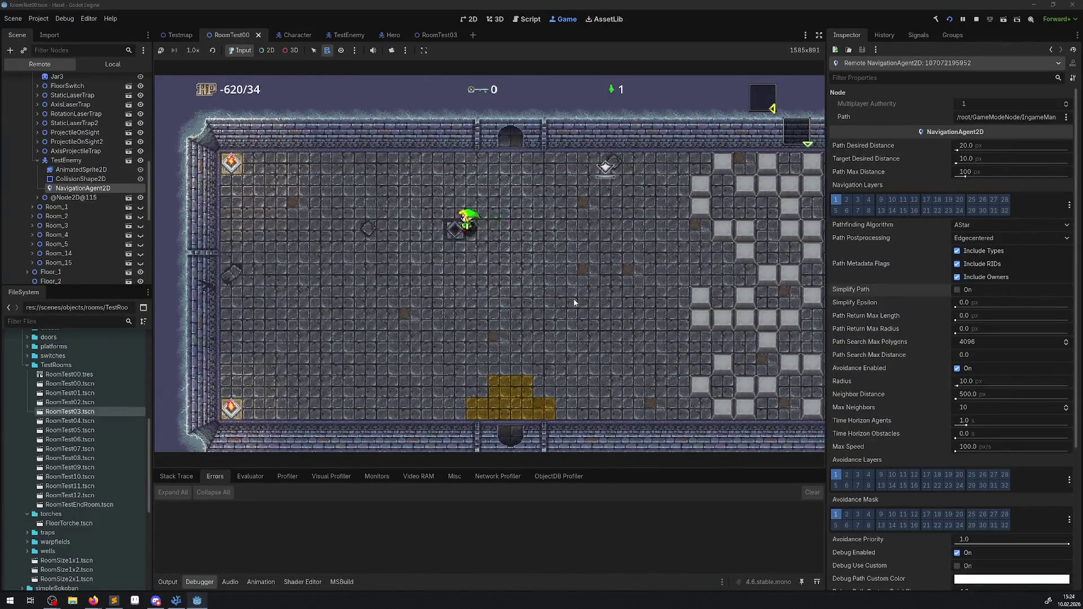
Take the hero out the bottom door and across the blue bridge into the chest room.
key(Down)
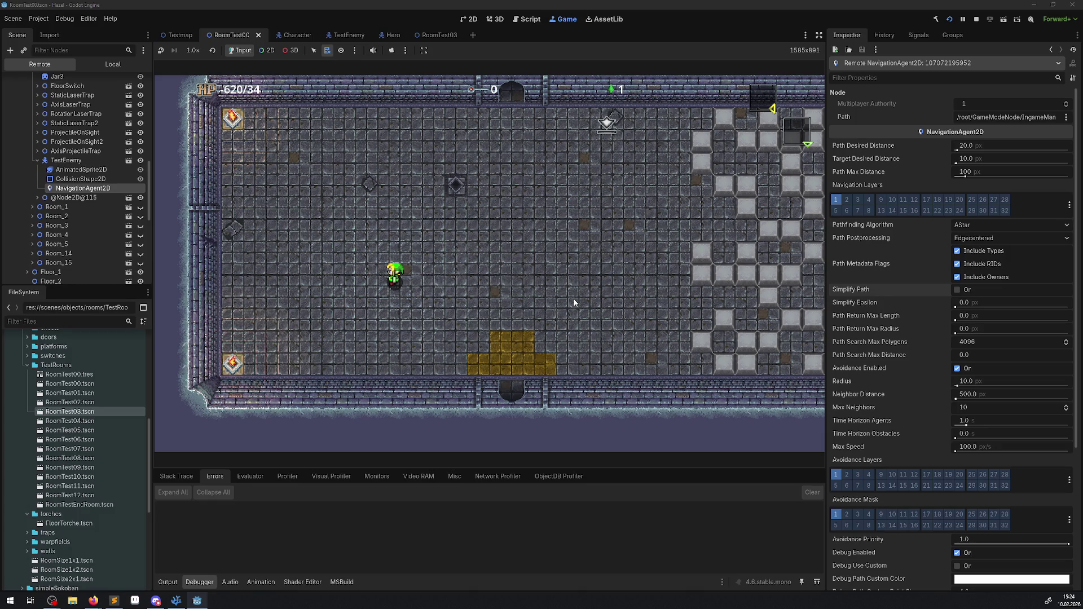
key(Down)
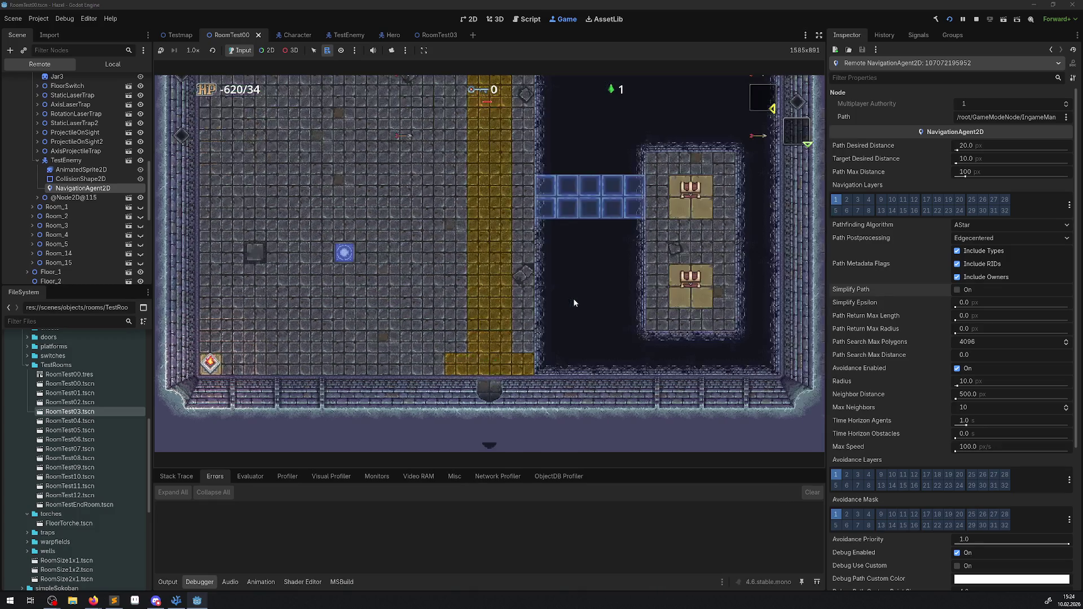
key(Up)
key(Right)
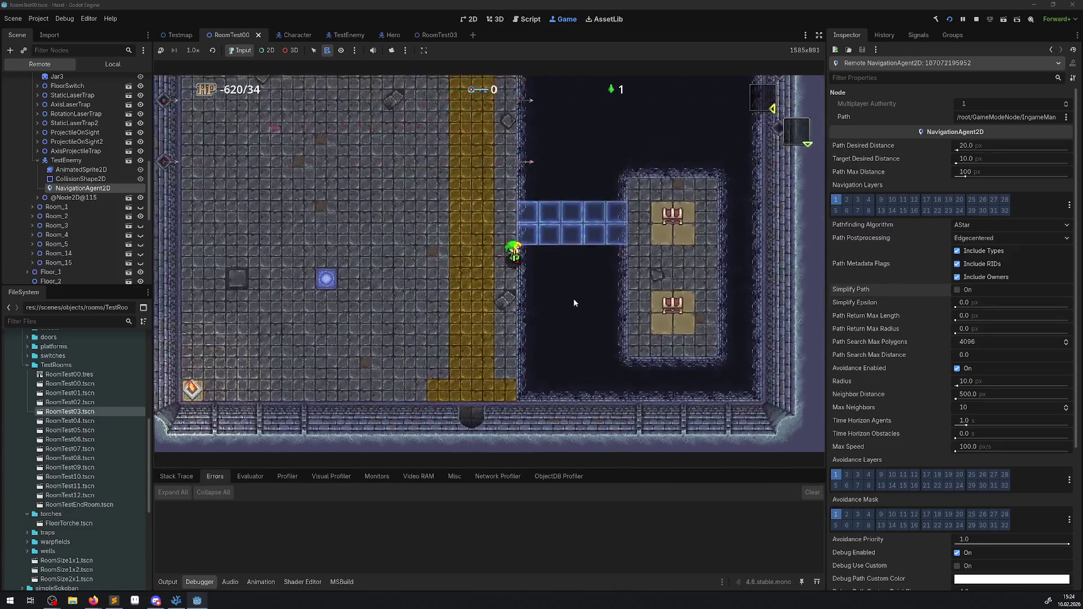
key(Right)
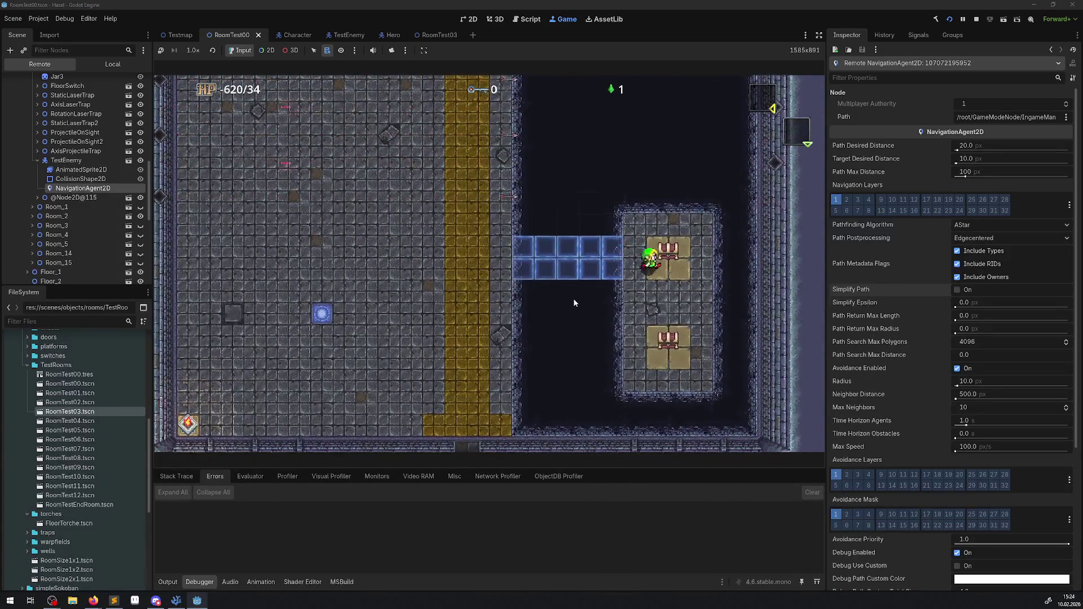
Pass the lower chest, recross the blue bridge, and walk up into the yellow corridor.
key(Down)
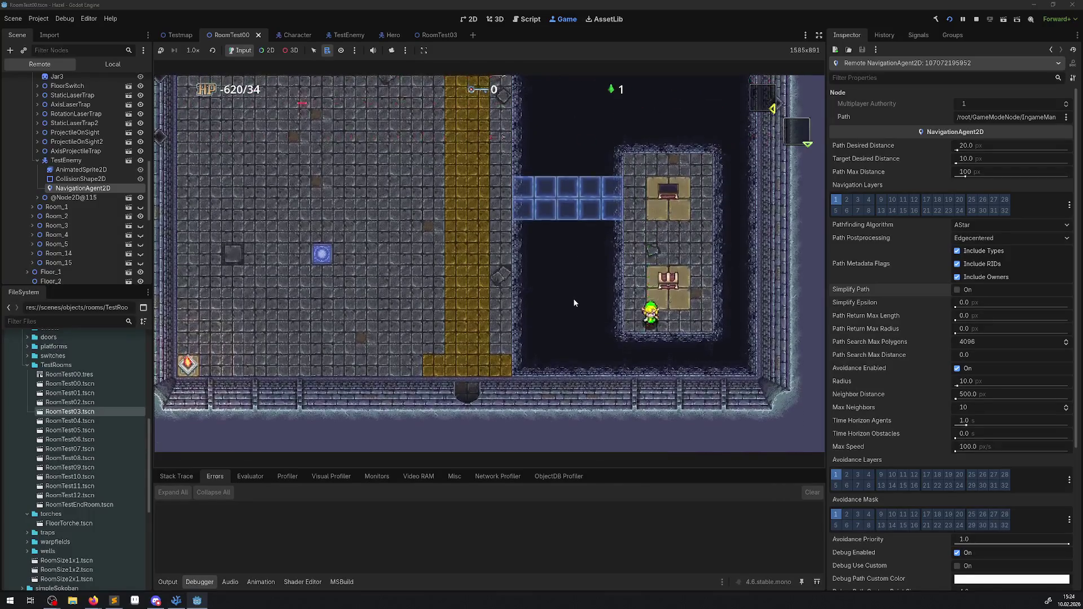
key(Up)
key(Left)
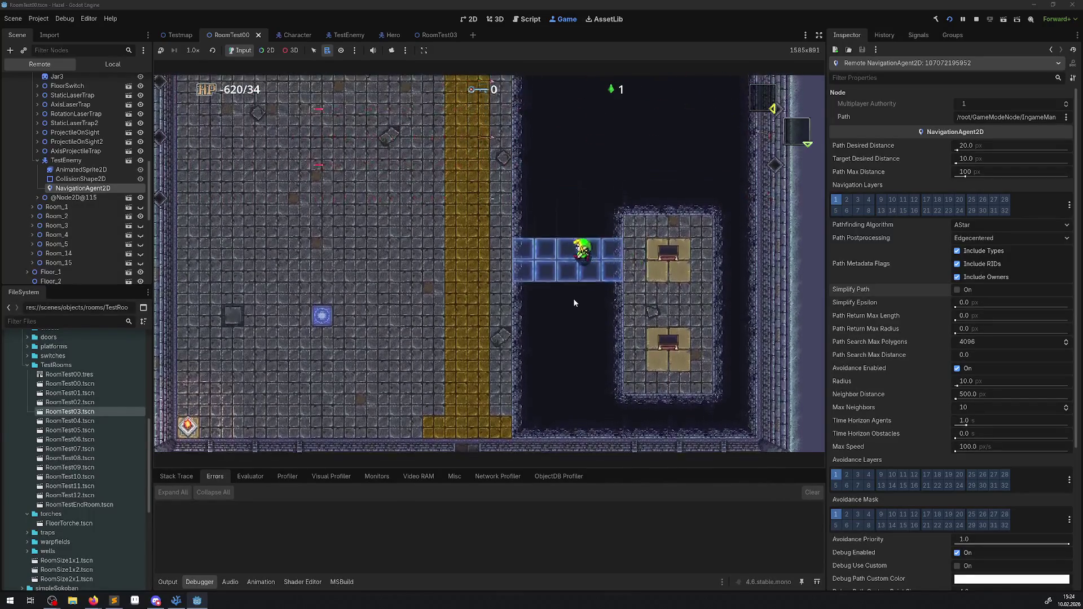
key(Up)
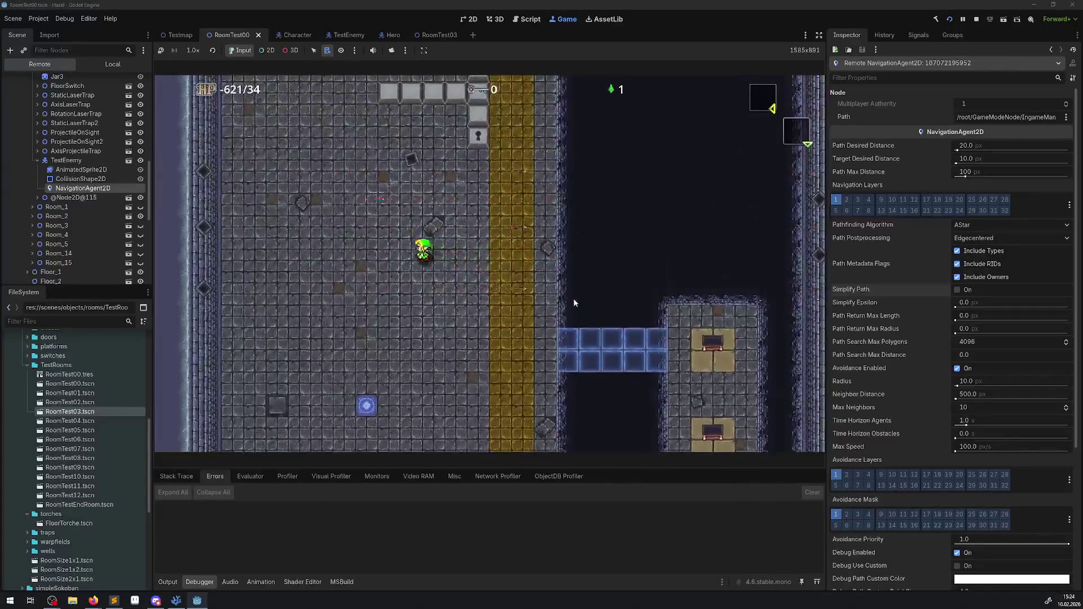
key(Up)
key(Left)
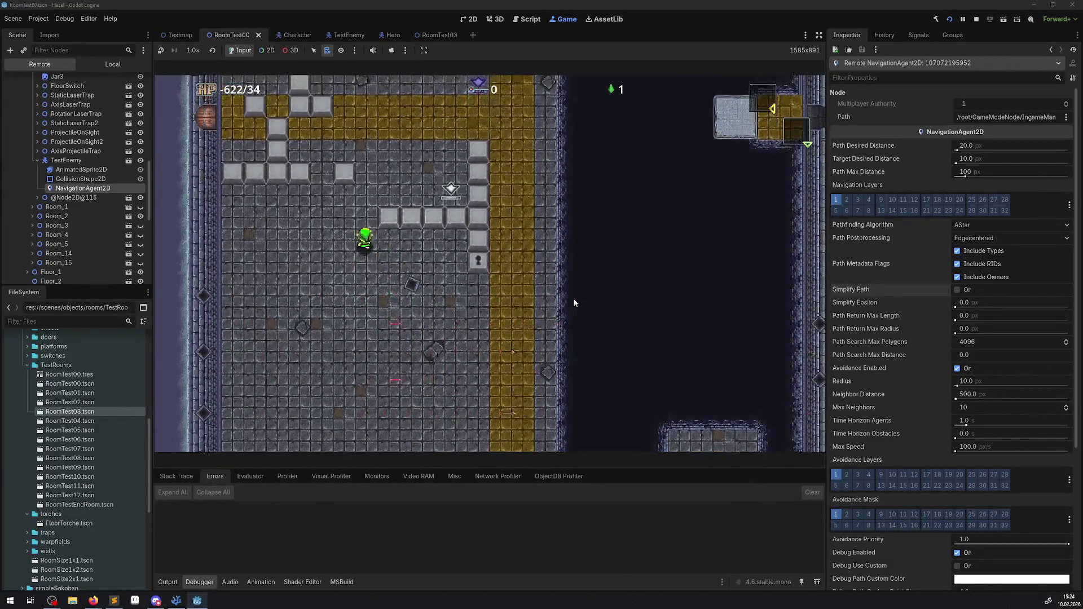
key(Up)
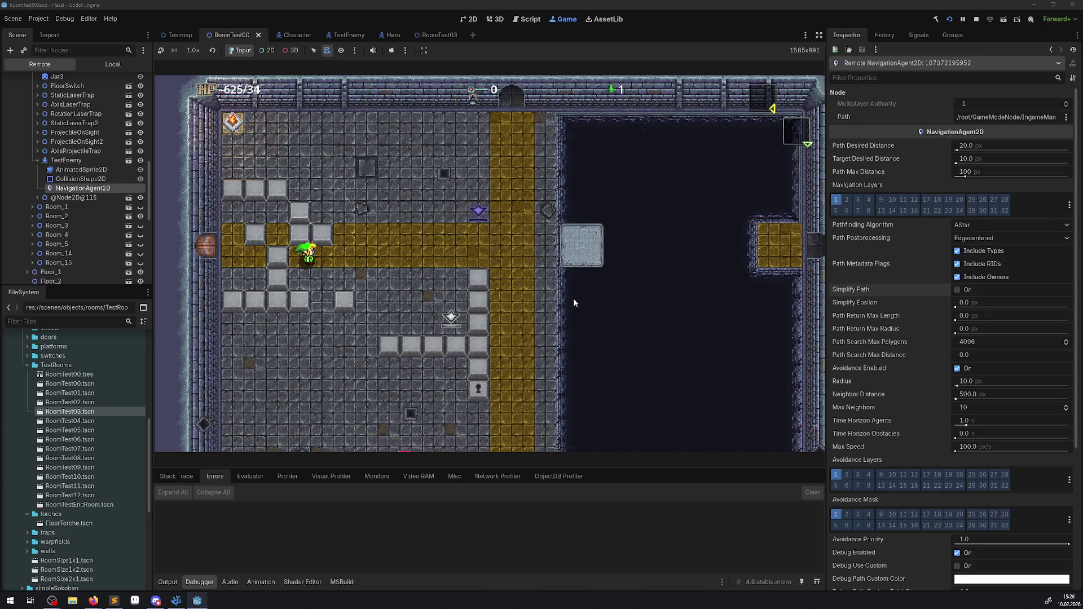
Push the grey blocks left, right and down around the yellow corridor room.
key(Up)
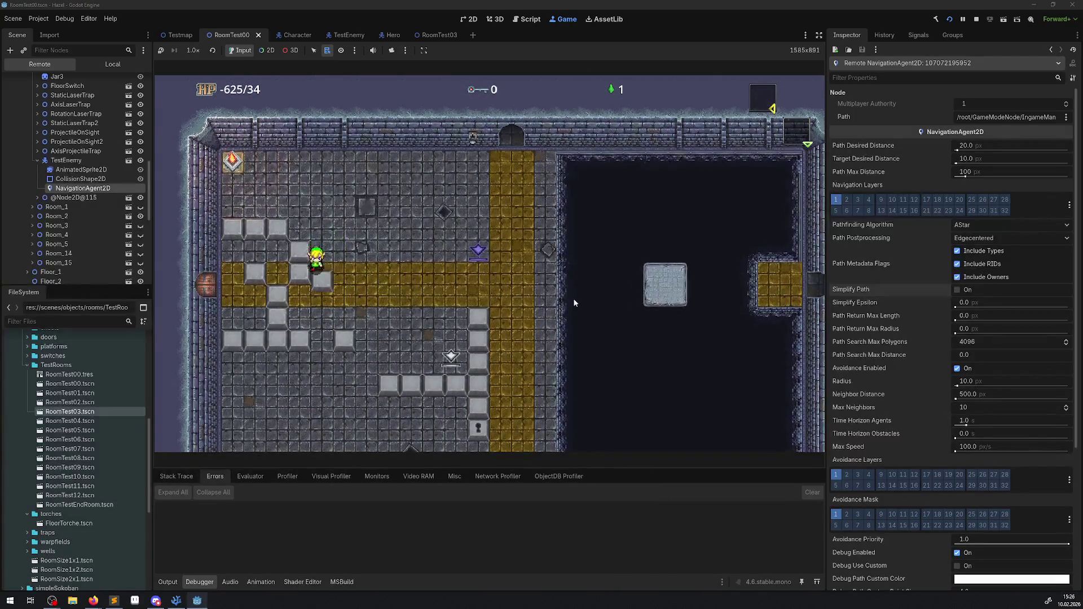
key(Left)
key(Right)
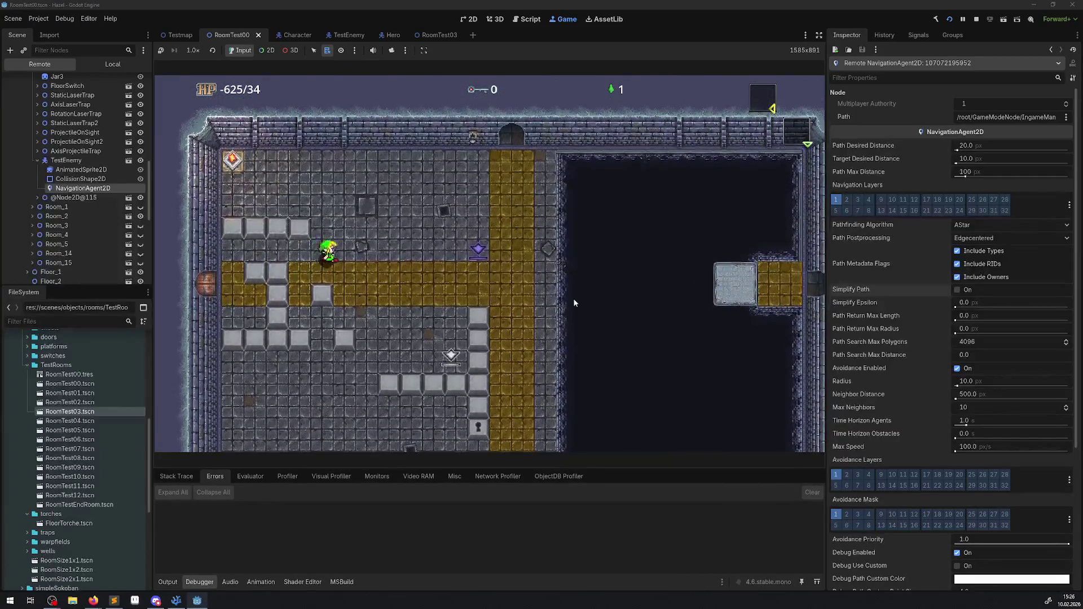
key(Right)
key(Down)
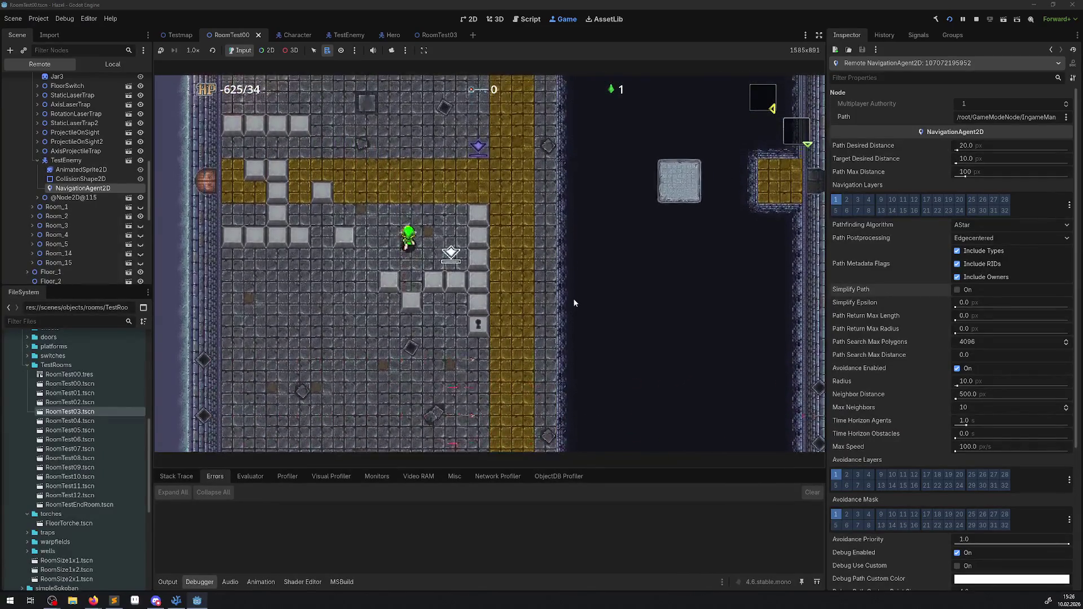
key(Left)
key(Up)
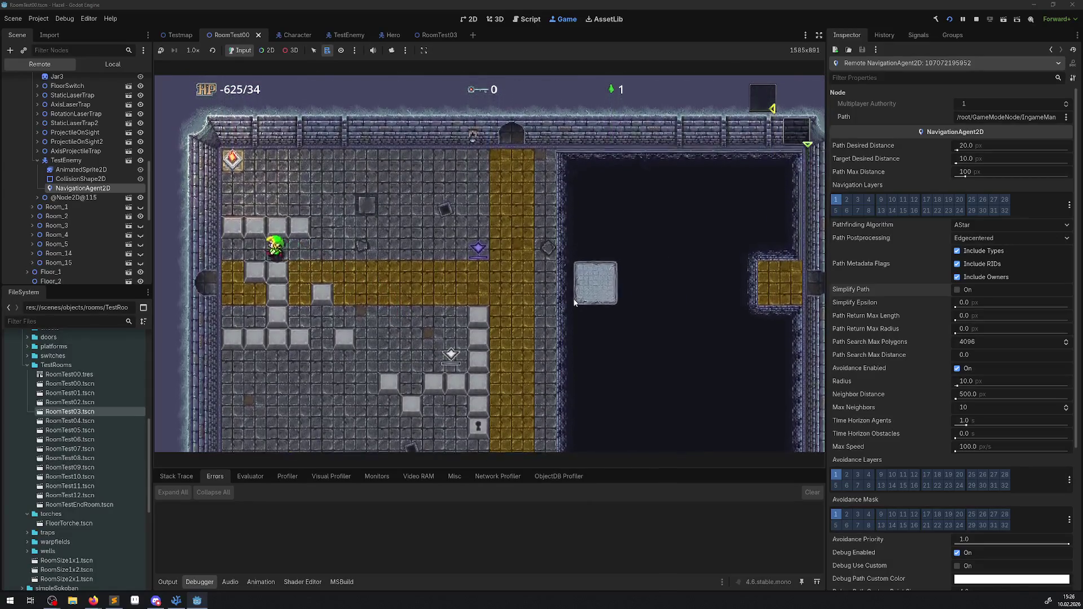
key(Left)
key(Down)
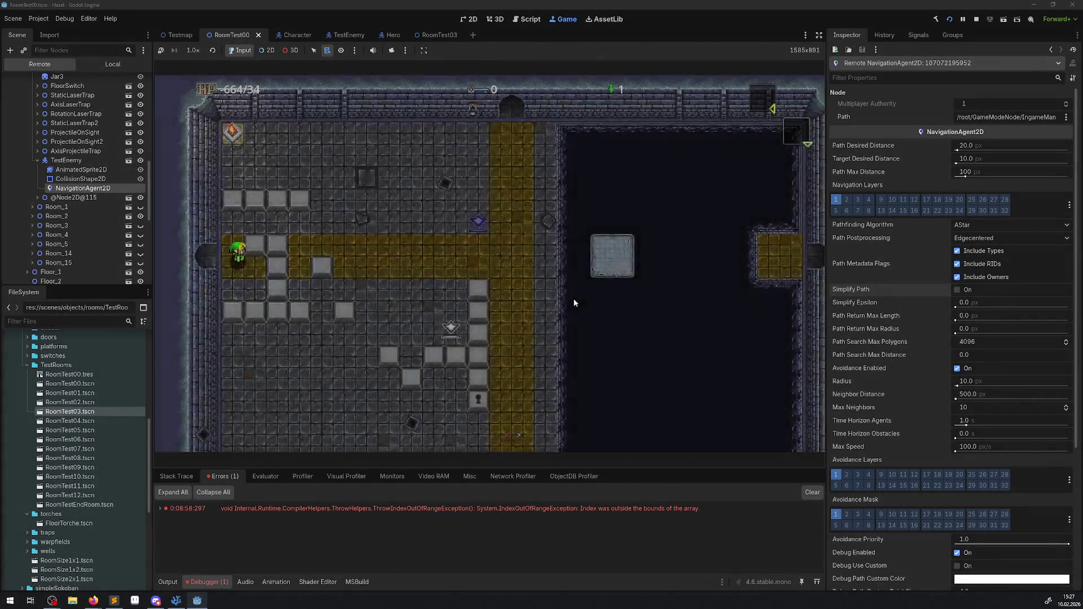
Walk the hero down through the bottom doorway into the checkered-block room, then stop the game.
key(Right)
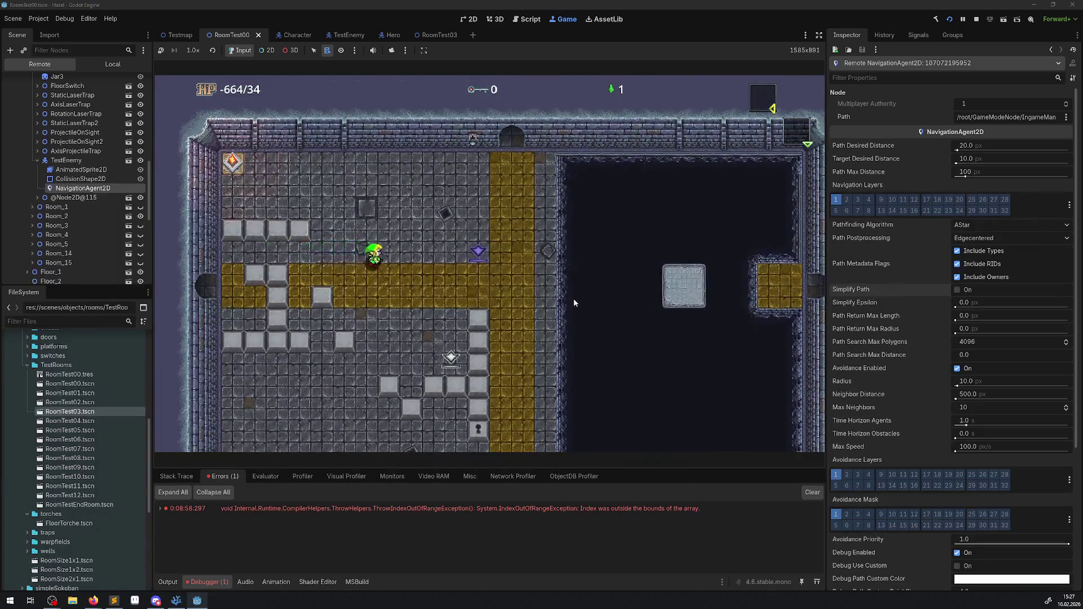
key(Down)
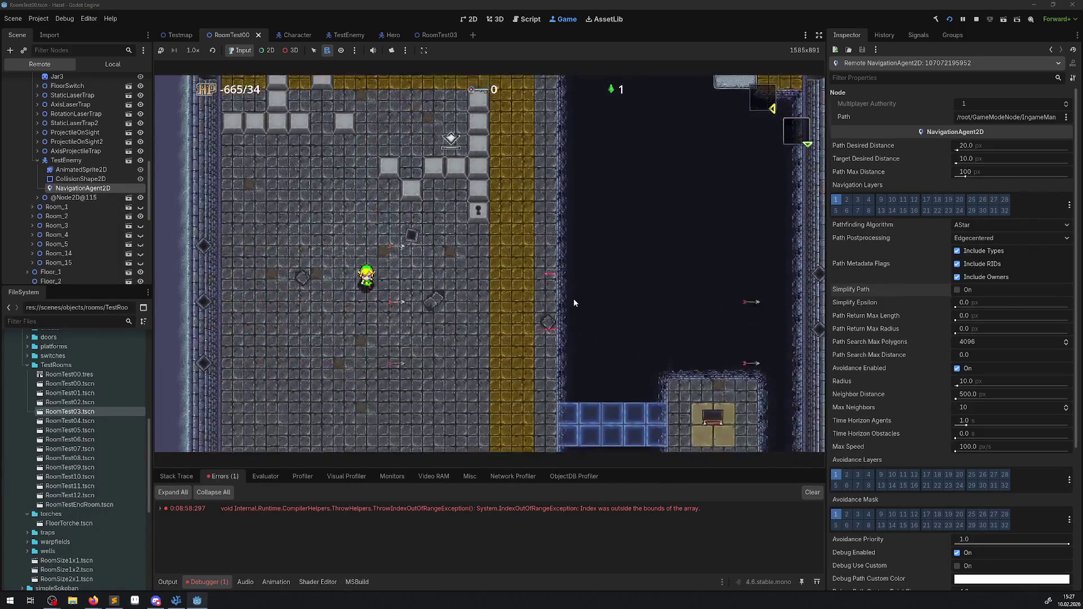
key(Right)
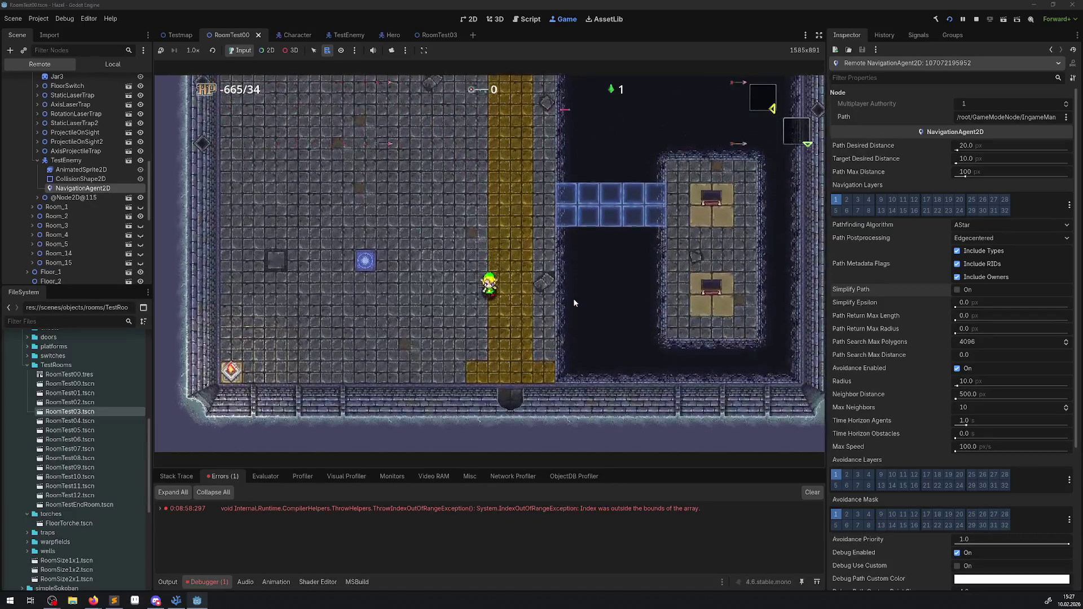
key(Down)
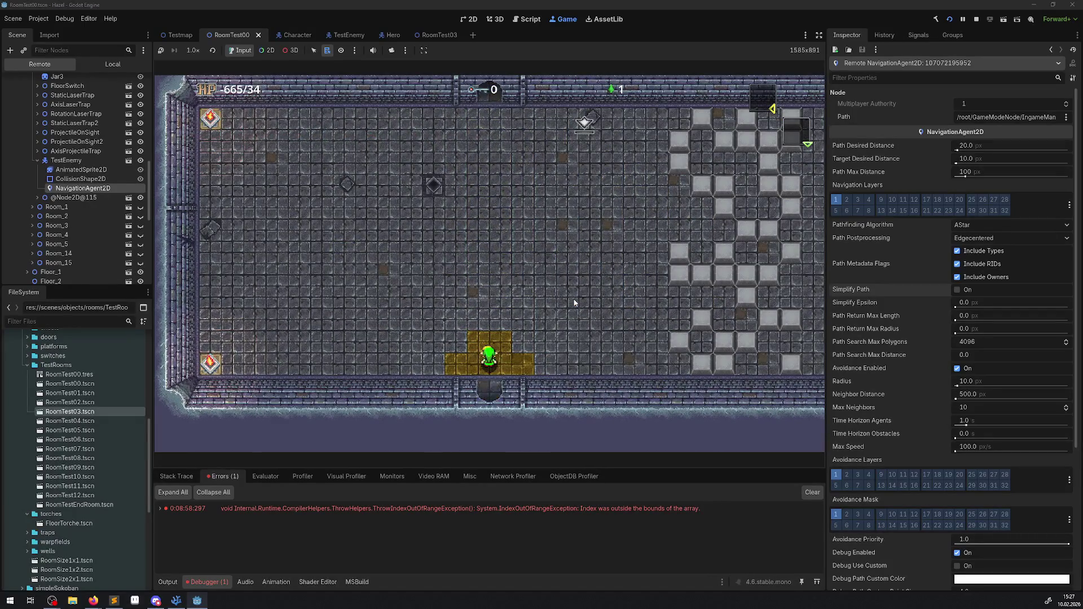
key(Up)
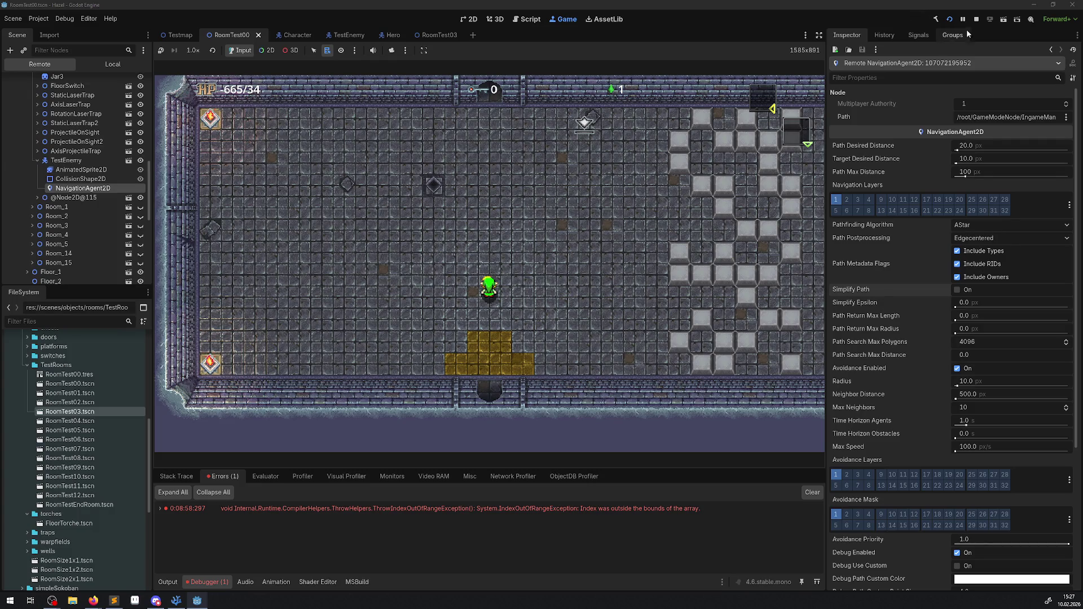
click(978, 19)
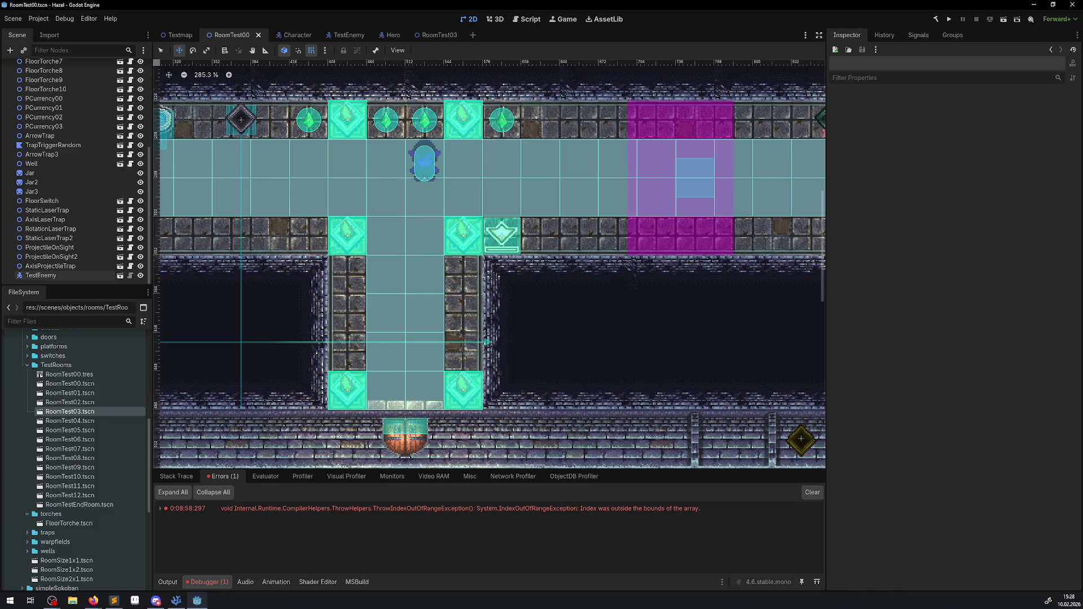
Switch away from Godot to the web browser.
key(alt+Tab)
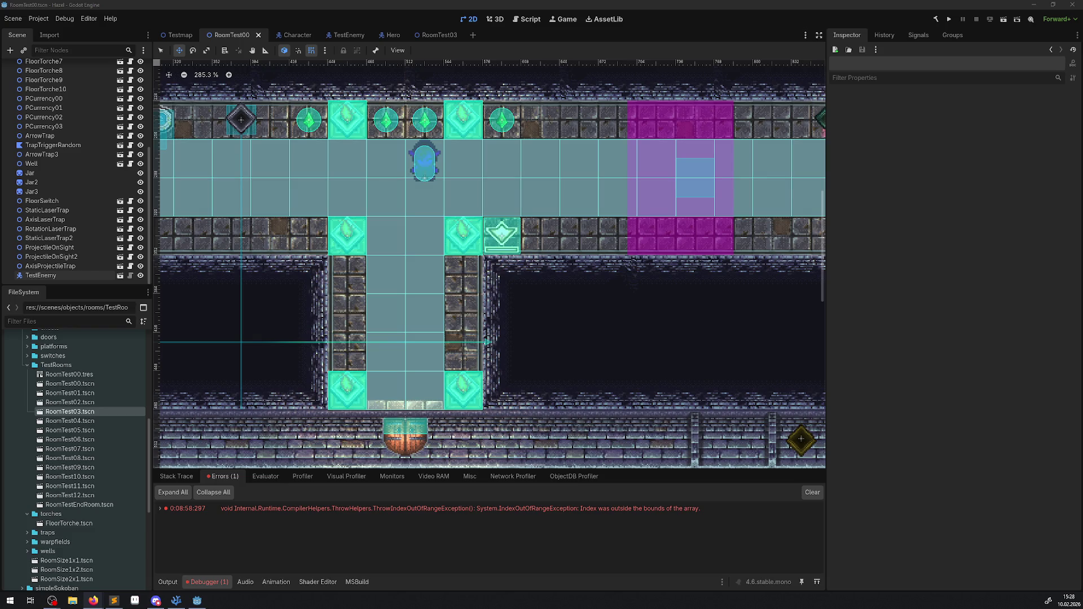